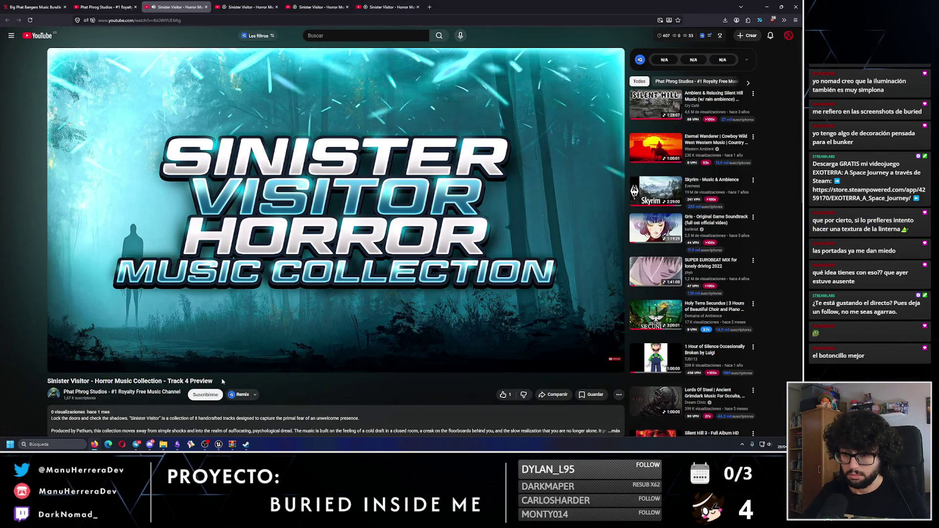
Step: Read the video's full description, highlighting its royalty-free license line, then collapse it
scroll(222, 381, "down", 2)
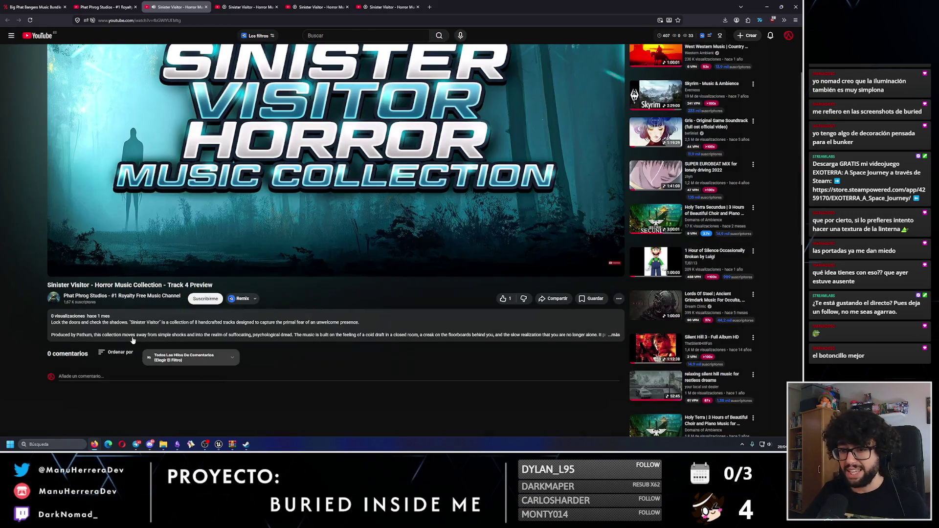
left_click(614, 335)
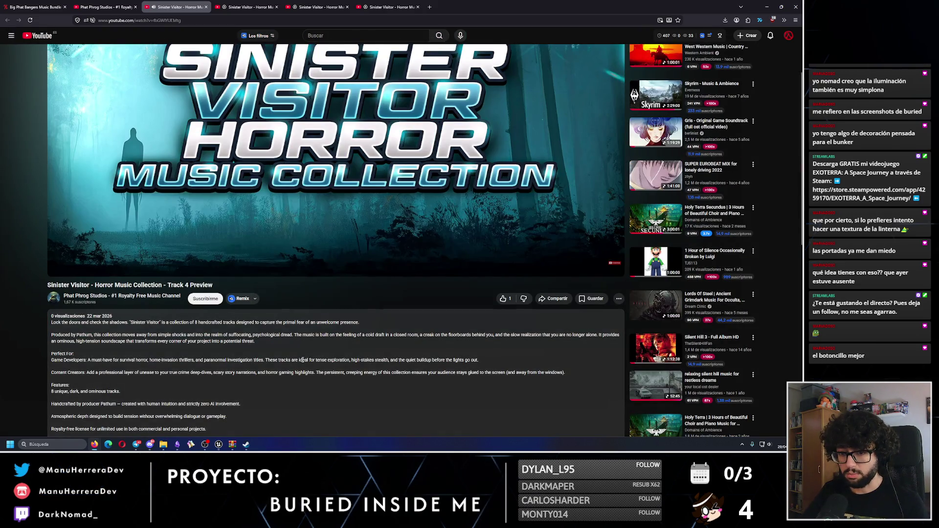
scroll(303, 361, "down", 2)
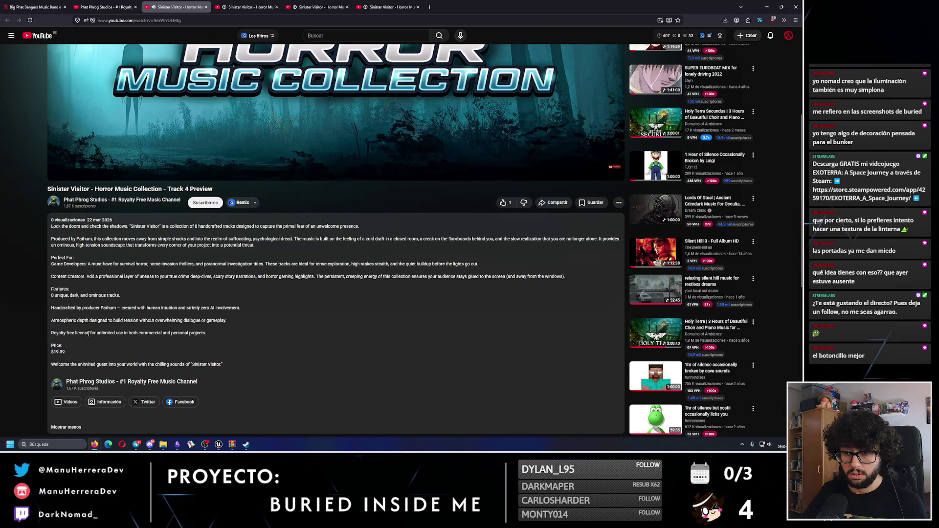
left_click_drag(74, 333, 36, 336)
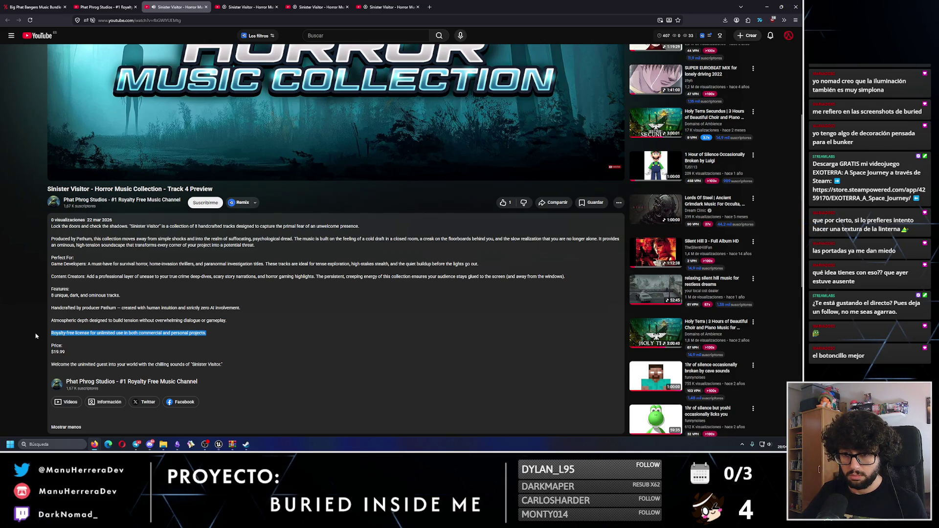
left_click(199, 349)
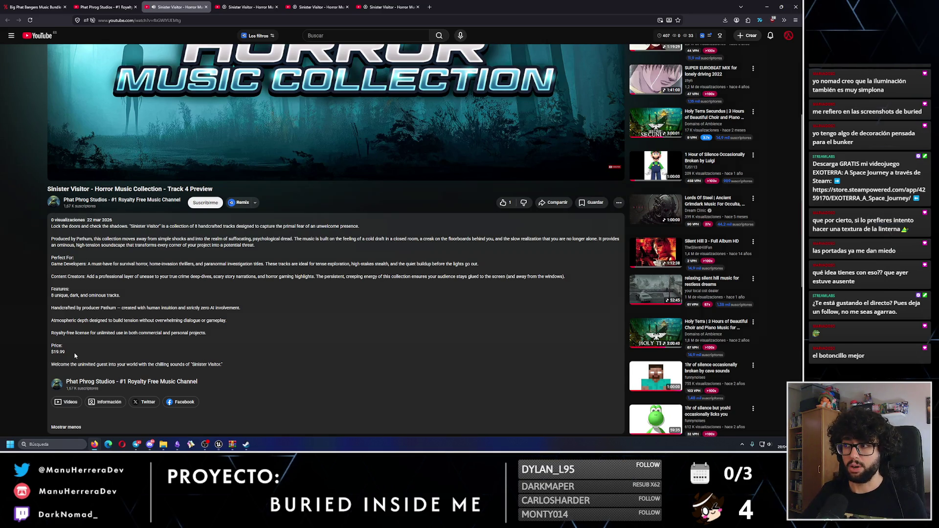
scroll(75, 355, "down", 4)
left_click(68, 235)
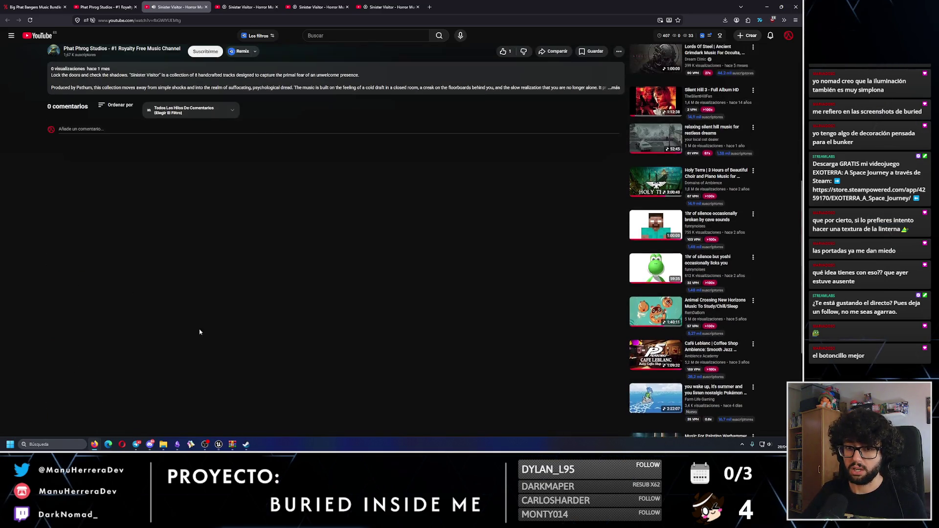
scroll(200, 329, "up", 5)
scroll(227, 369, "up", 3)
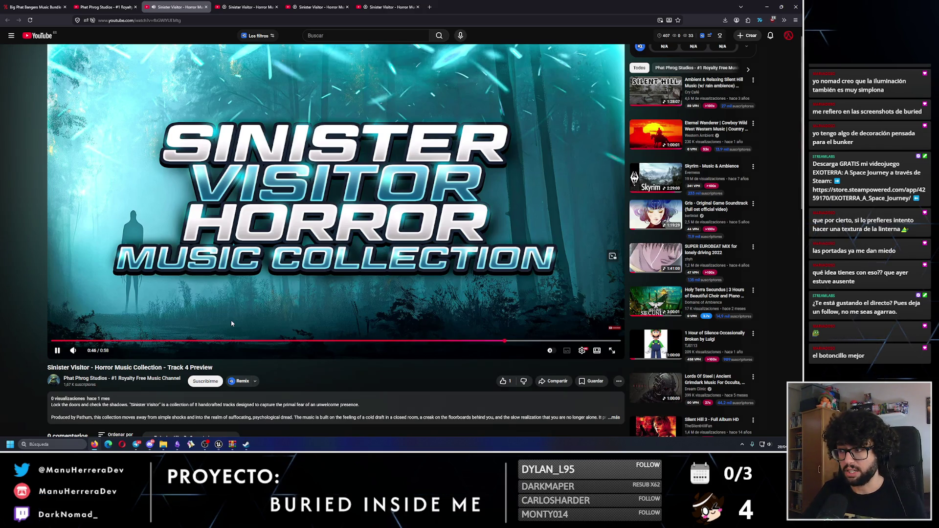
scroll(231, 323, "up", 1)
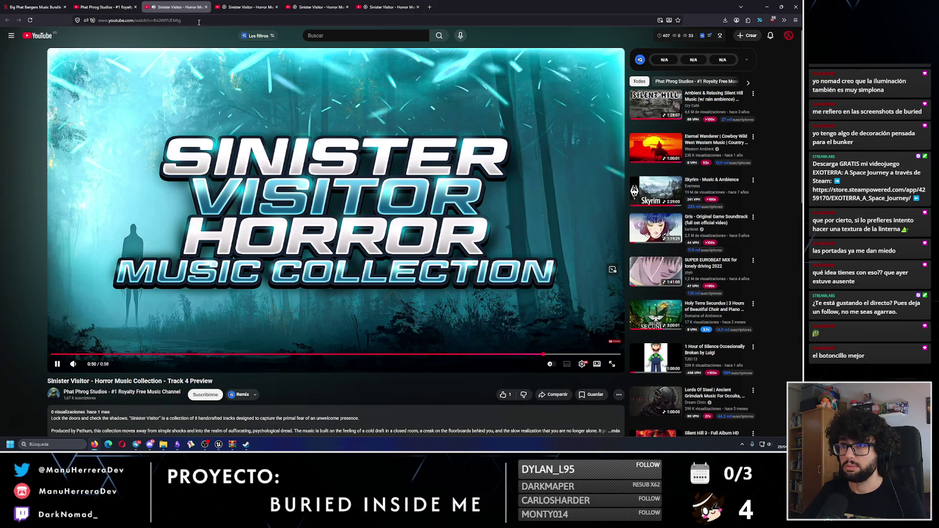
Step: Play the Sinister Visitor Track 3 preview, then pause and rewind it before returning to Unreal
left_click(247, 7)
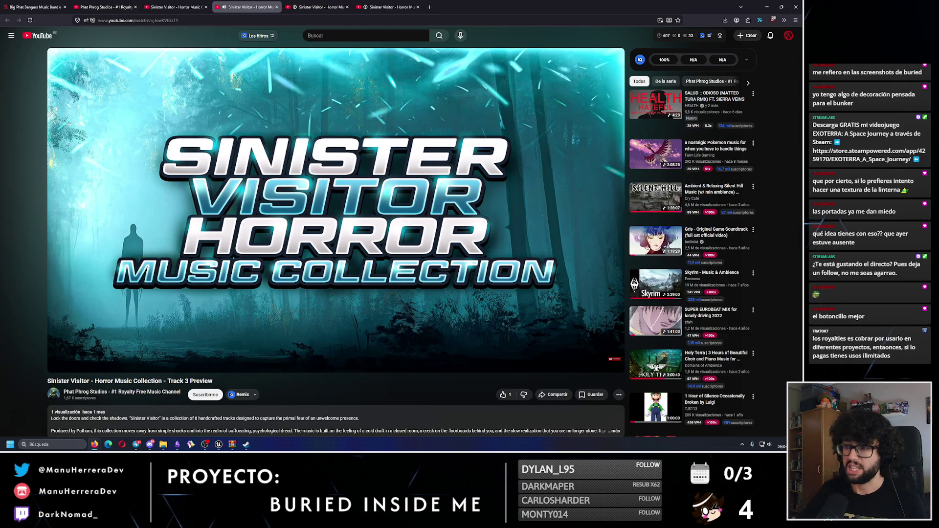
key("space")
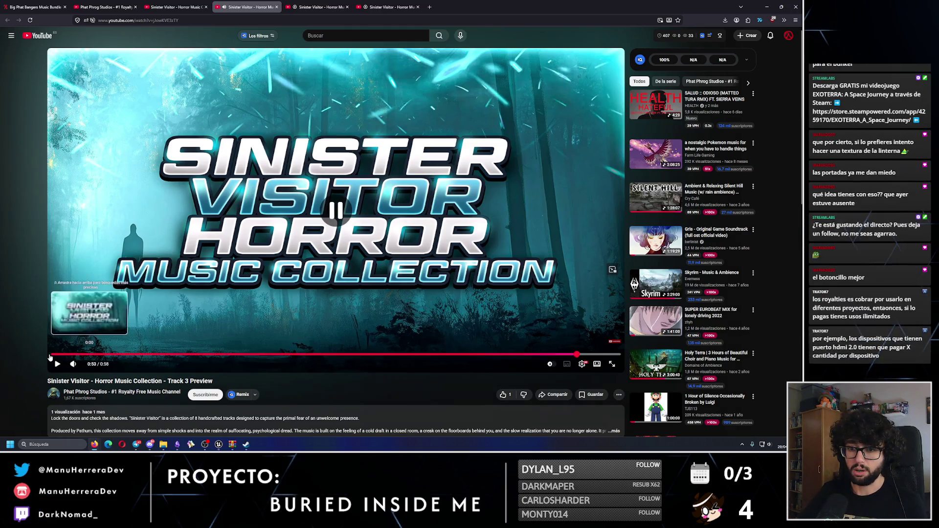
left_click(49, 356)
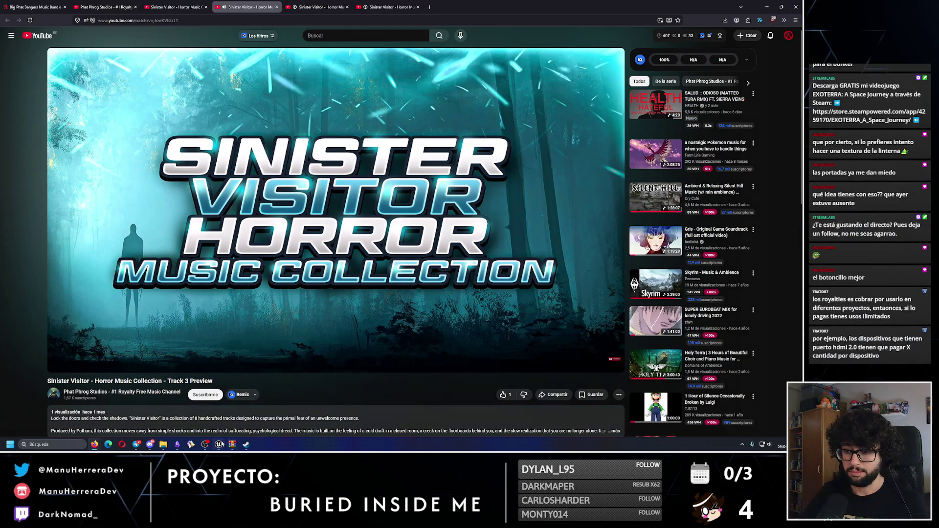
key("alt+Tab")
left_click(386, 81)
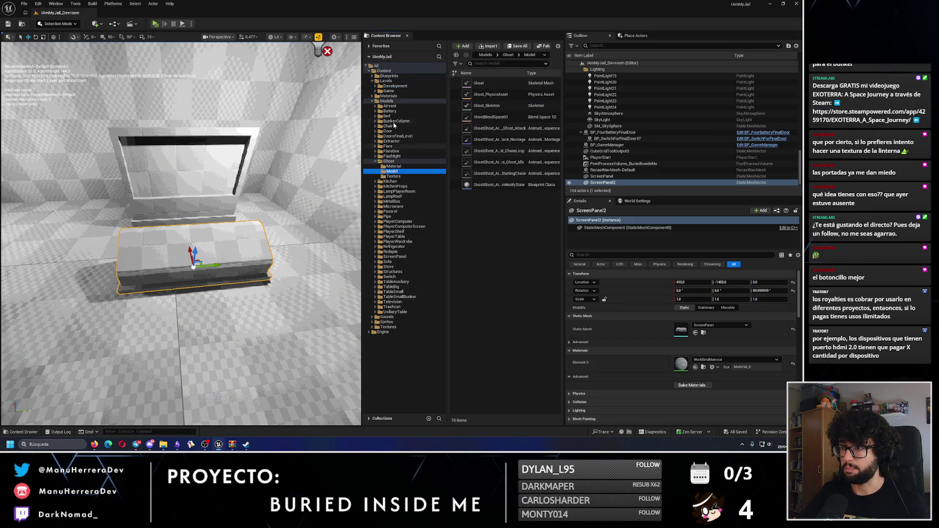
Step: Load BuriedInsideMe_Level_01 and inspect the lamp arm in unlit view before restoring lighting
left_click(389, 90)
double_click(494, 93)
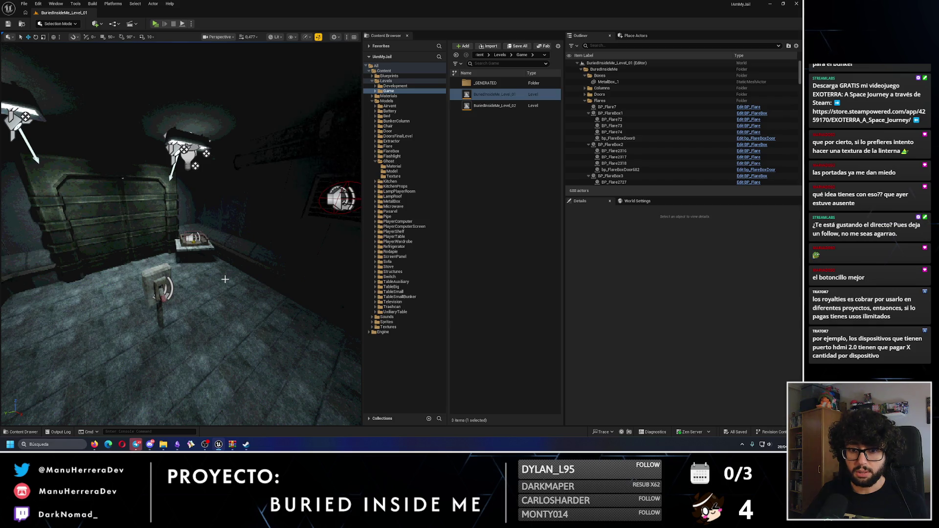
key("alt+3")
mouse_move(225, 279)
left_mouse_down()
mouse_move(186, 255)
mouse_move(185, 149)
mouse_move(173, 174)
left_mouse_up()
scroll(186, 205, "down", 3)
scroll(185, 156, "up", 5)
key("alt+4")
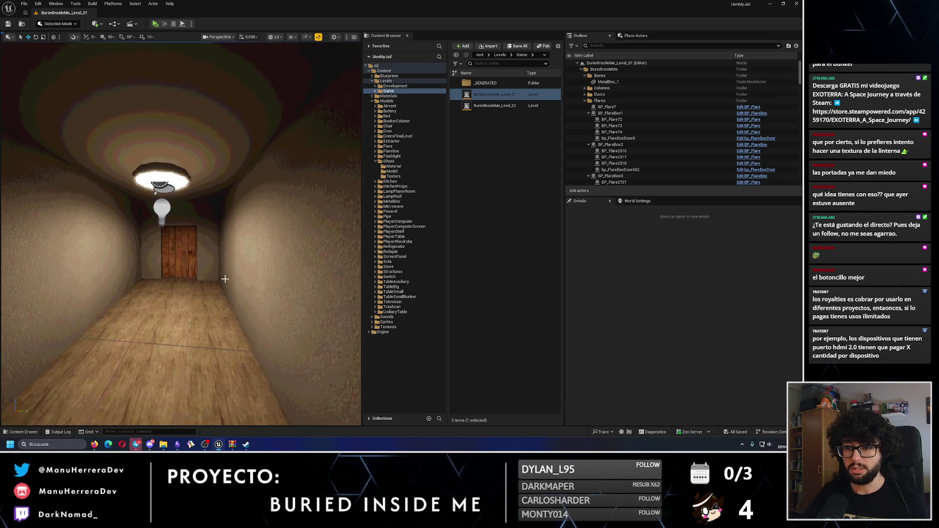
Step: Fly the camera into the bedroom and launch a standalone play preview
left_click(136, 445)
key("alt+Tab")
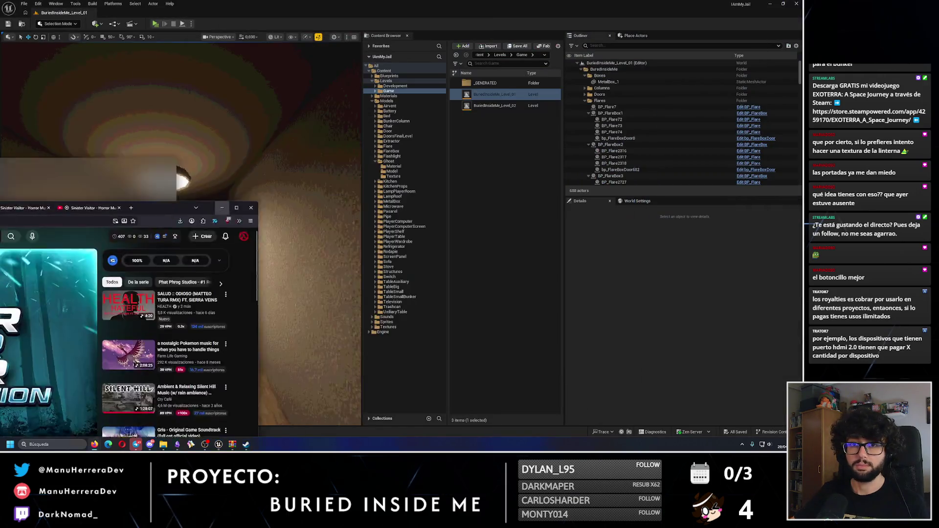
left_click_drag(186, 212, 172, 58)
key("alt+p")
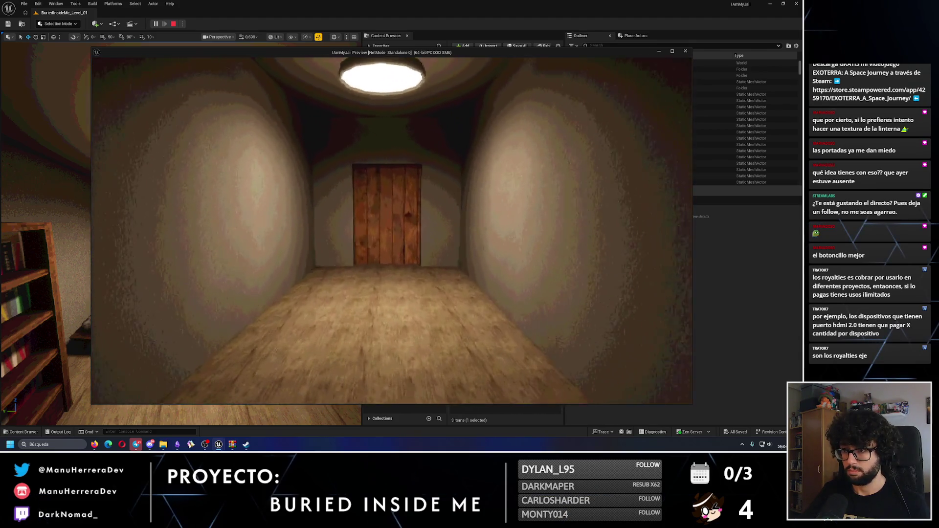
Step: Play through the level, crawling through the flare-lit vent, then end the play session
left_click(511, 237)
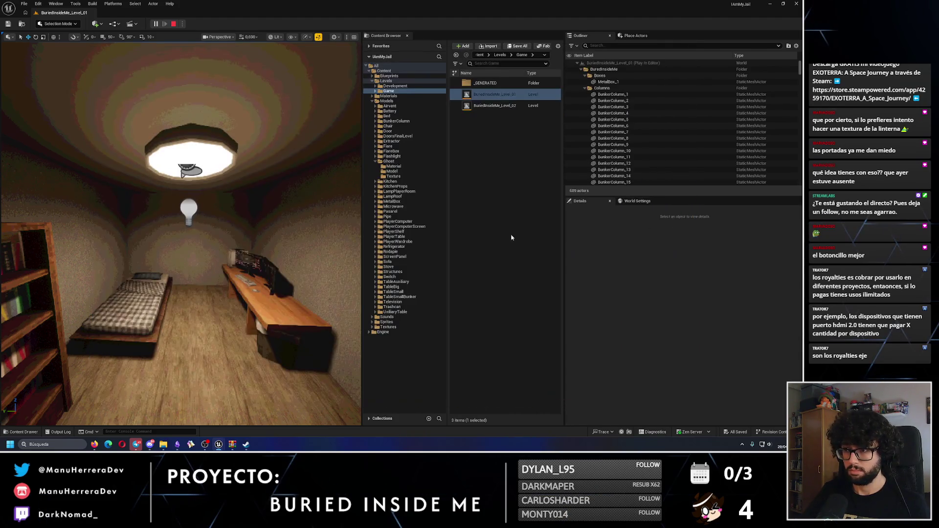
left_click(218, 446)
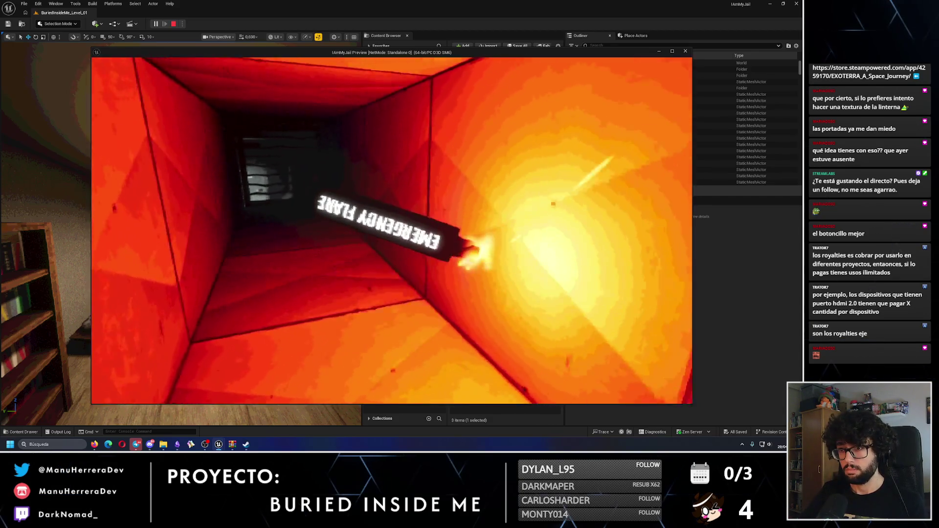
key("w")
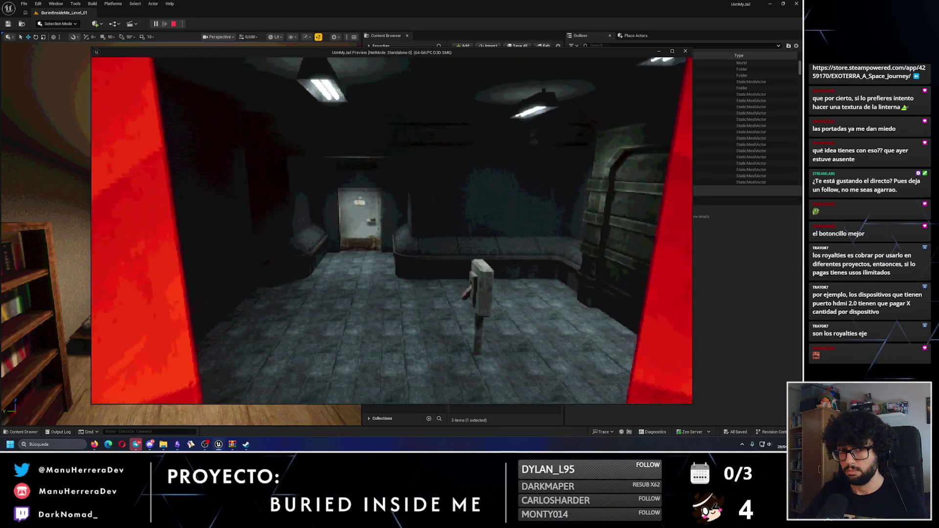
key("Escape")
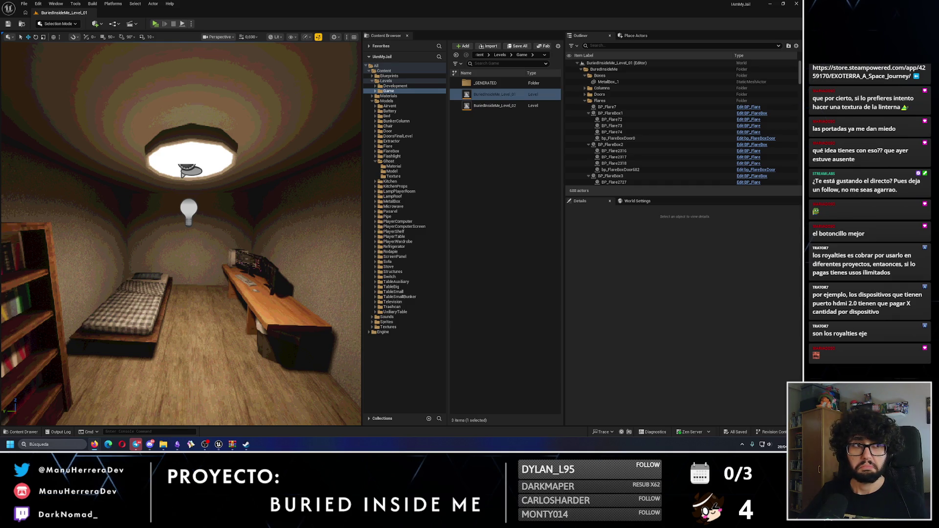
Step: Play the Sinister Visitor Track 2 preview, sampling it at 0:17 and 0:34, then pause and return to Unreal
key("alt+Tab")
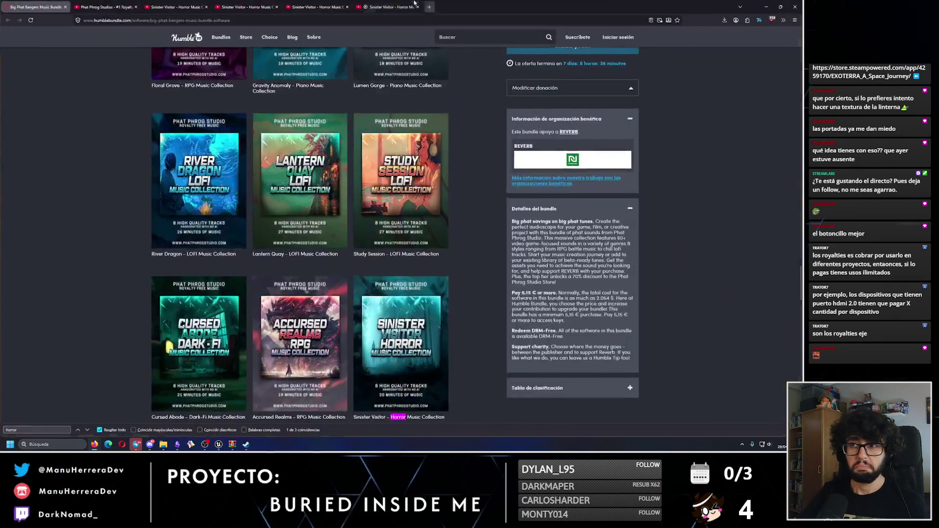
left_click(247, 6)
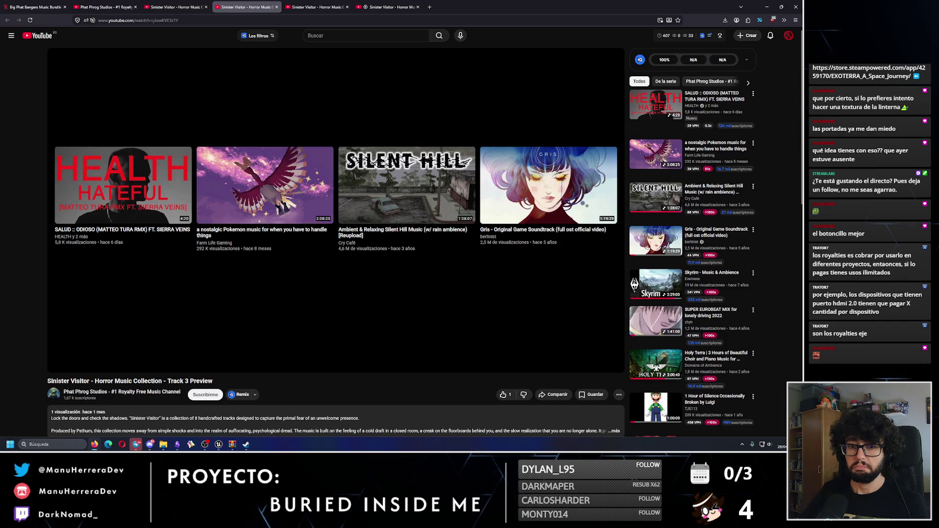
key("ctrl+Tab")
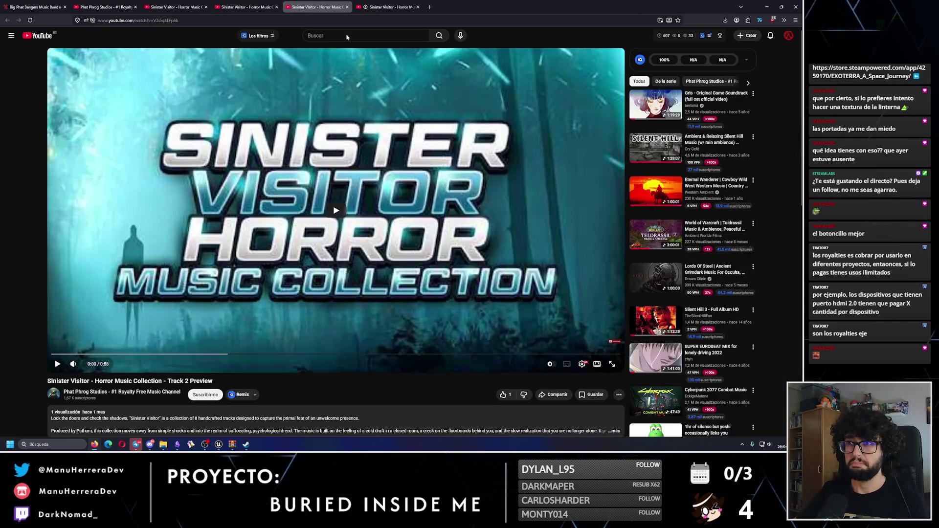
left_click(349, 185)
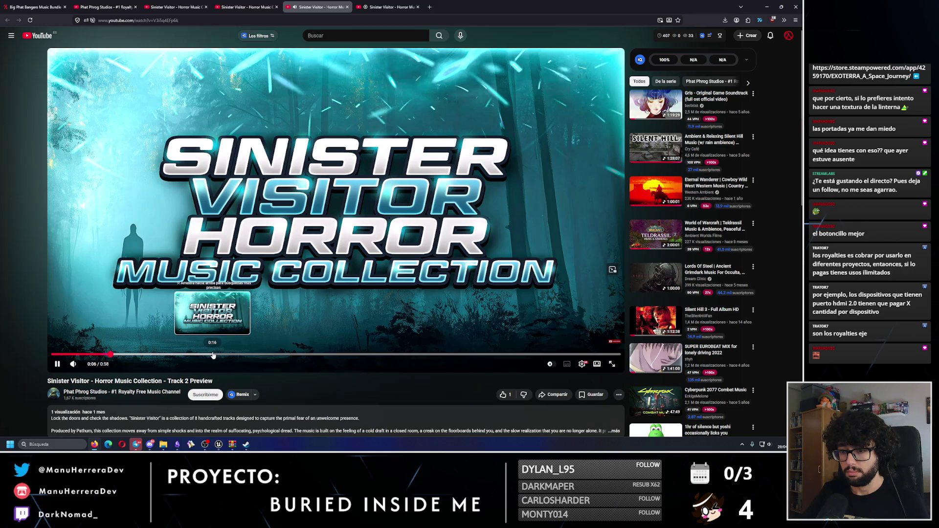
left_click(214, 355)
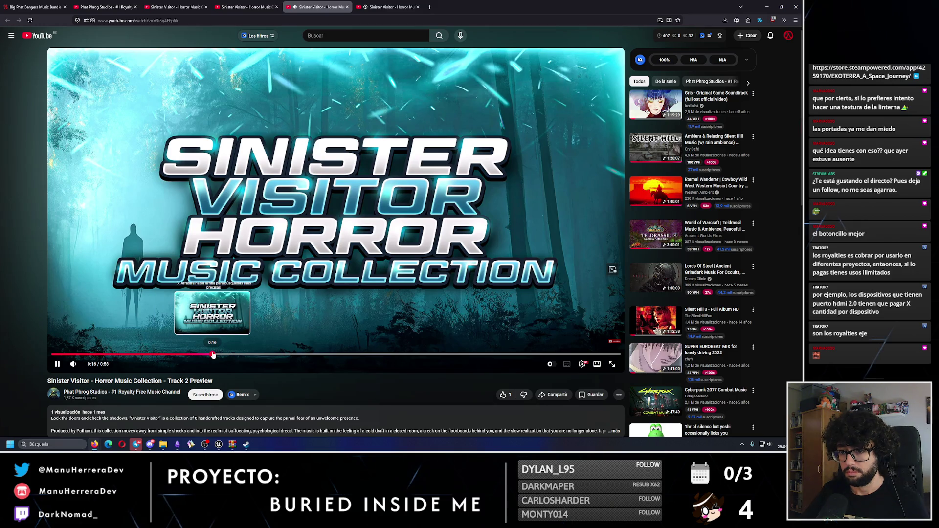
left_click(384, 356)
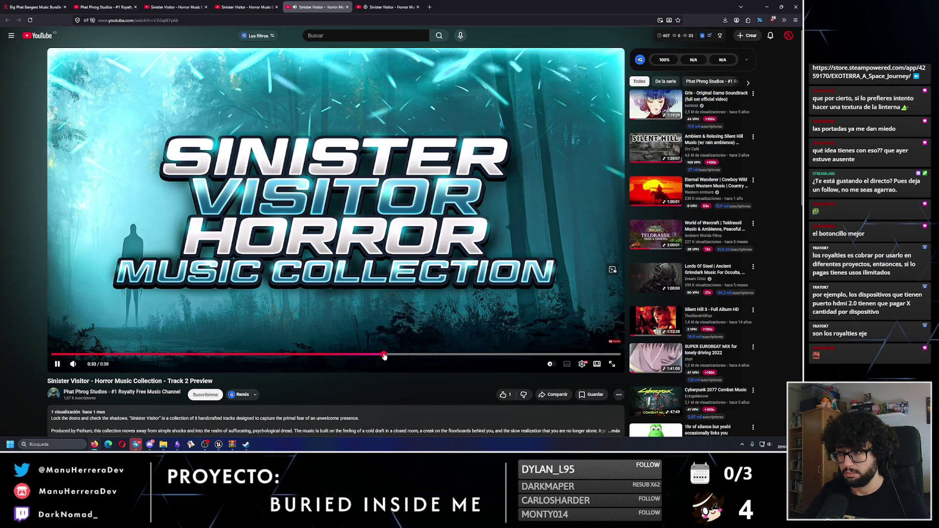
left_click(55, 363)
left_click(219, 444)
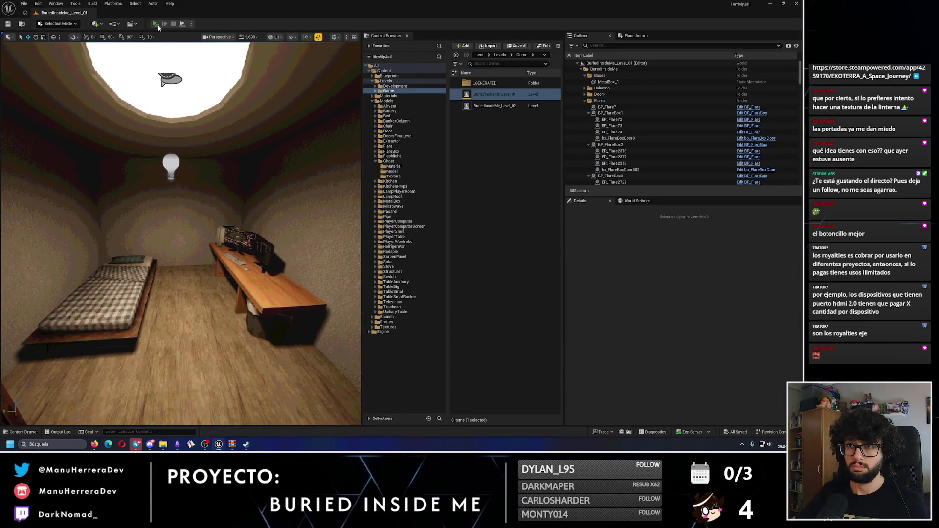
Step: Start a standalone playtest and walk the player toward the bed
key("alt+p")
key("w")
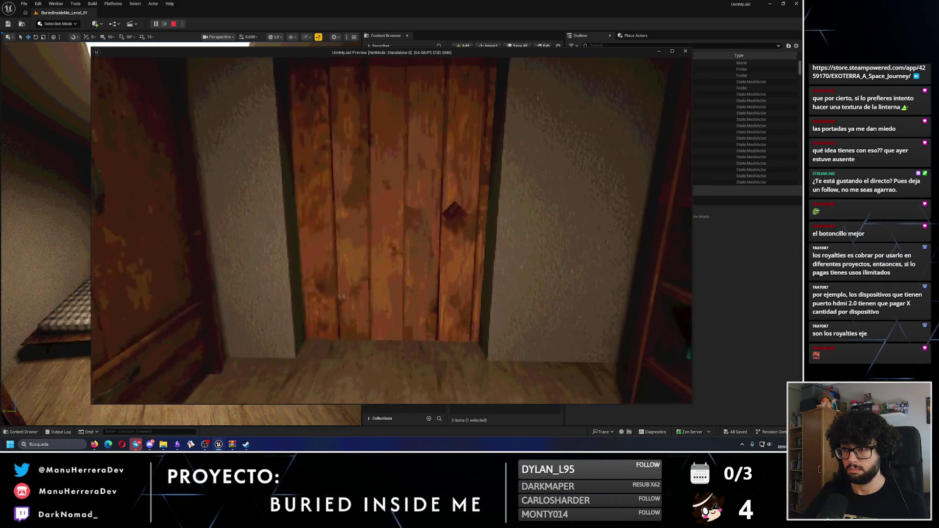
key("alt+Tab")
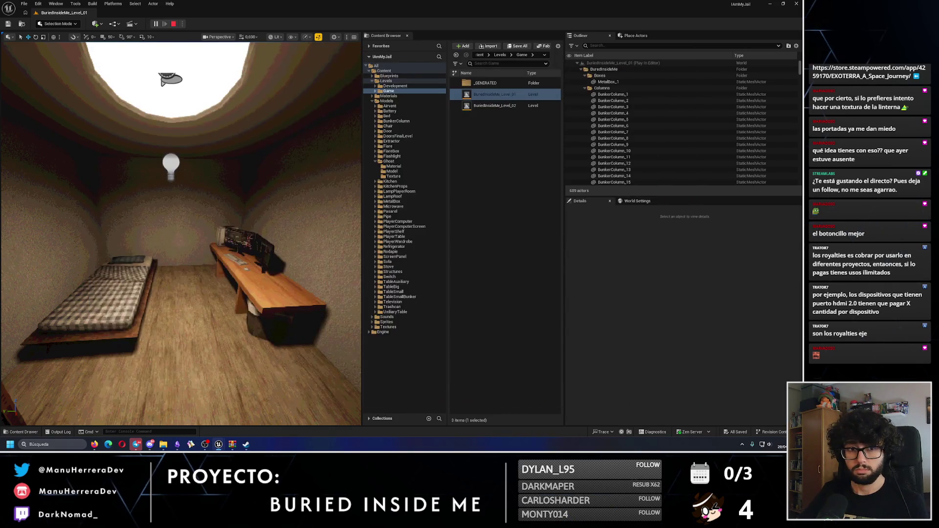
mouse_move(219, 444)
left_click(271, 416)
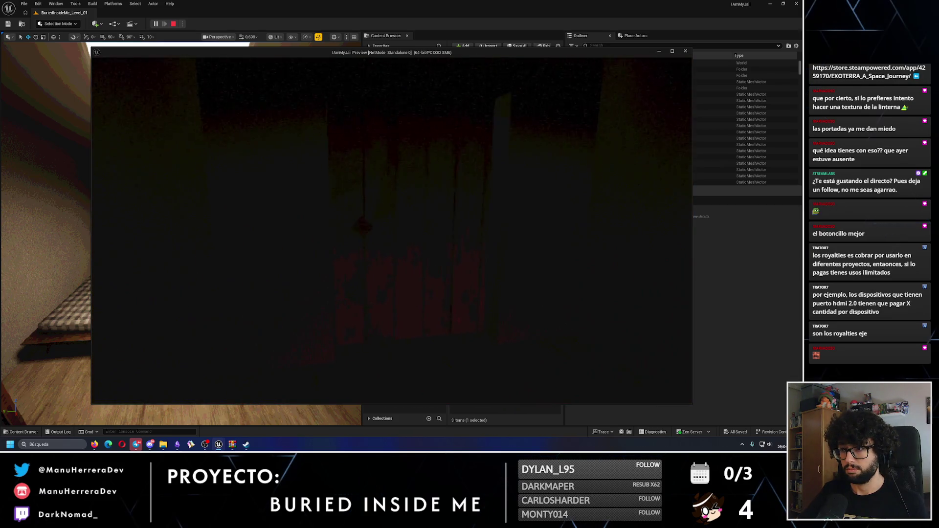
Step: Turn on the flashlight and walk the lit corridor to the door at its end
key("f")
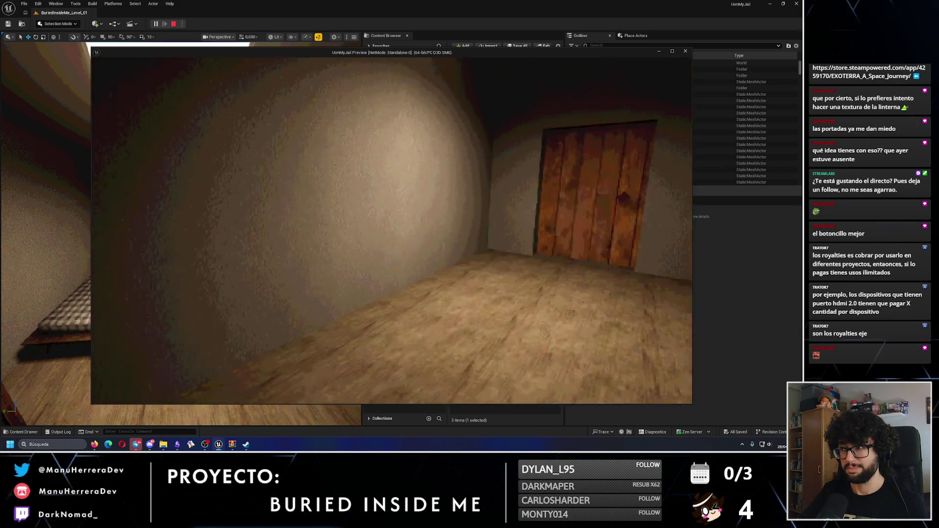
key("w")
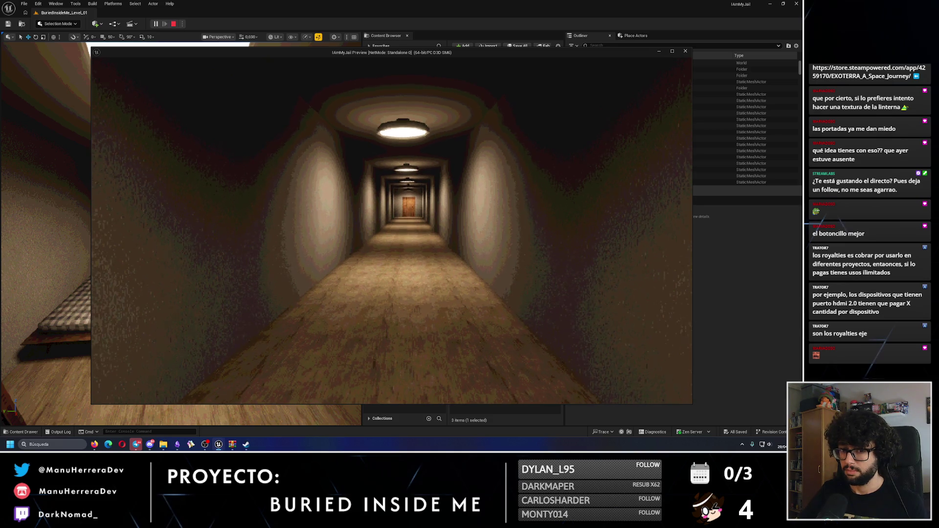
key("w")
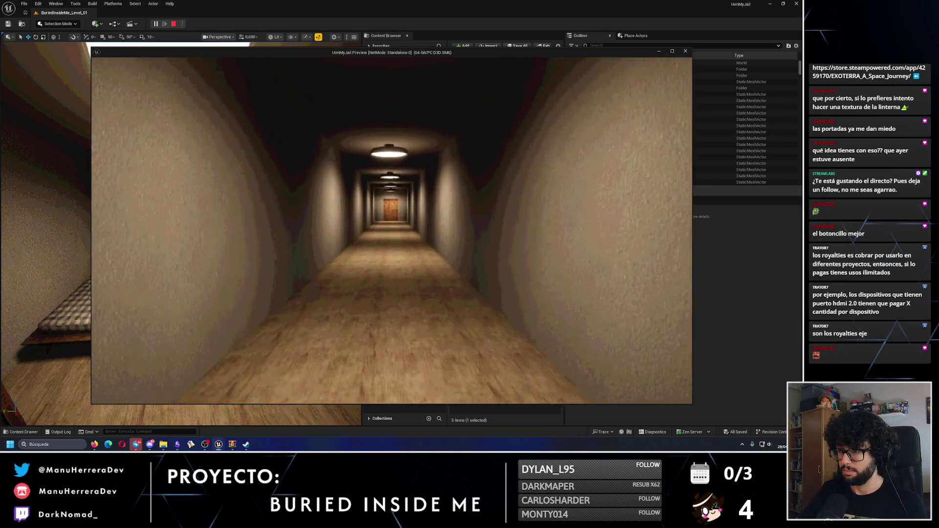
key("w")
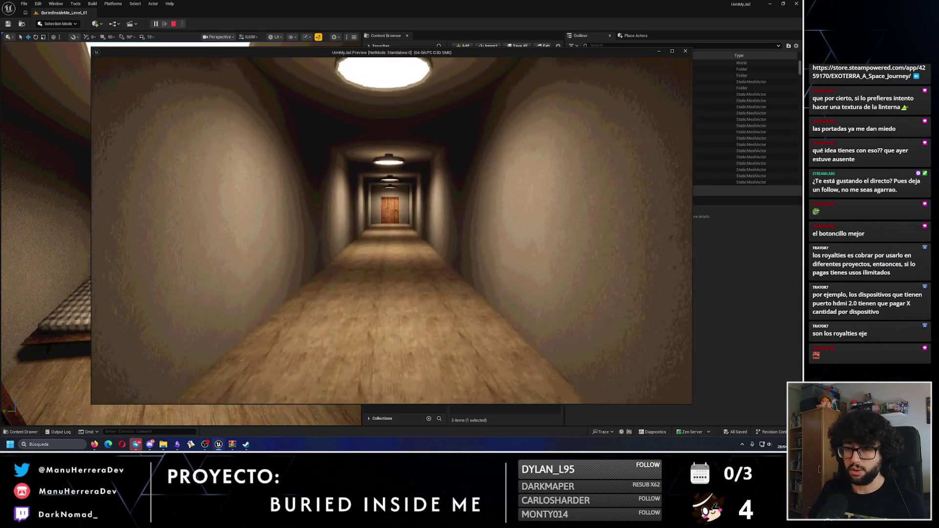
key("w")
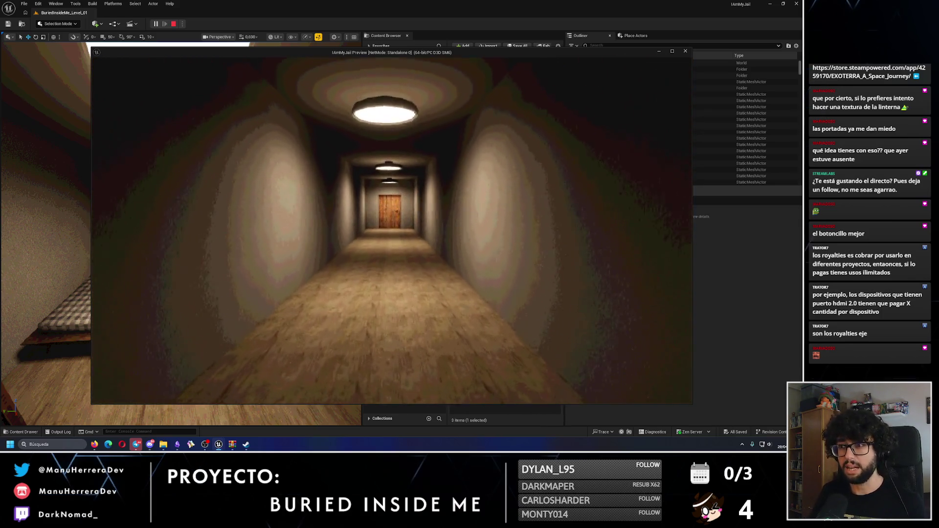
key("w")
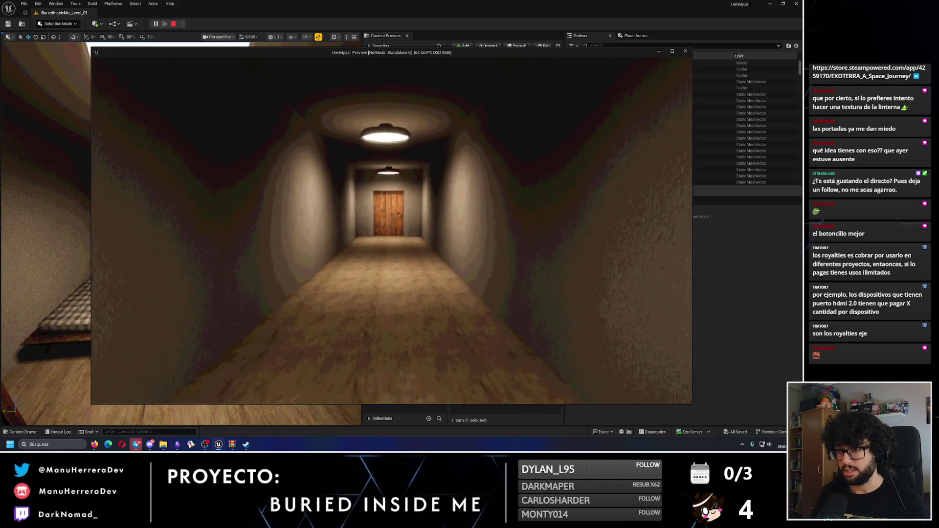
key("w")
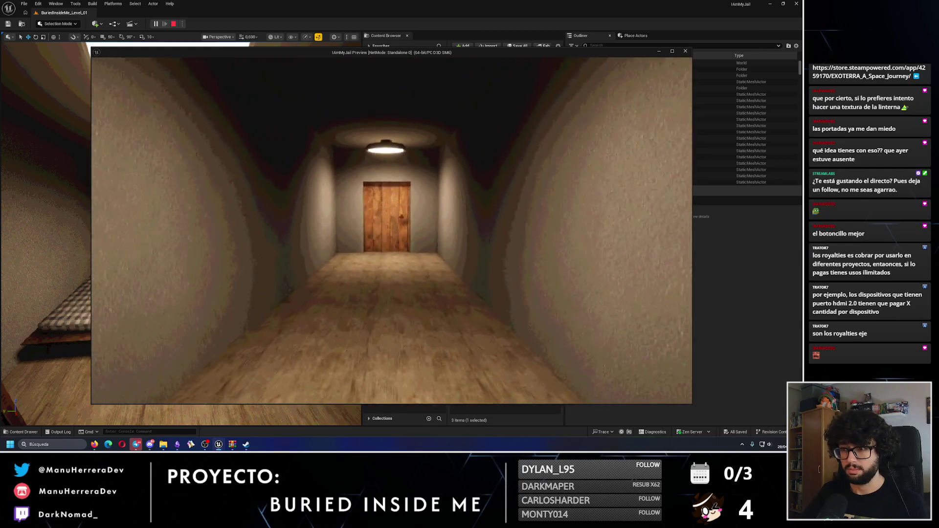
key("w")
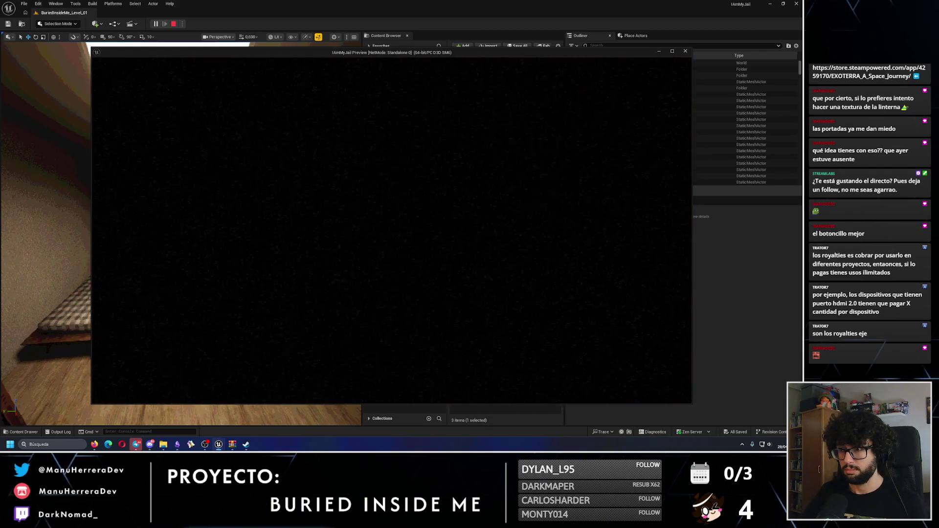
Step: Light two emergency flares in the dark room, then stop the playtest
key("f")
left_click(391, 231)
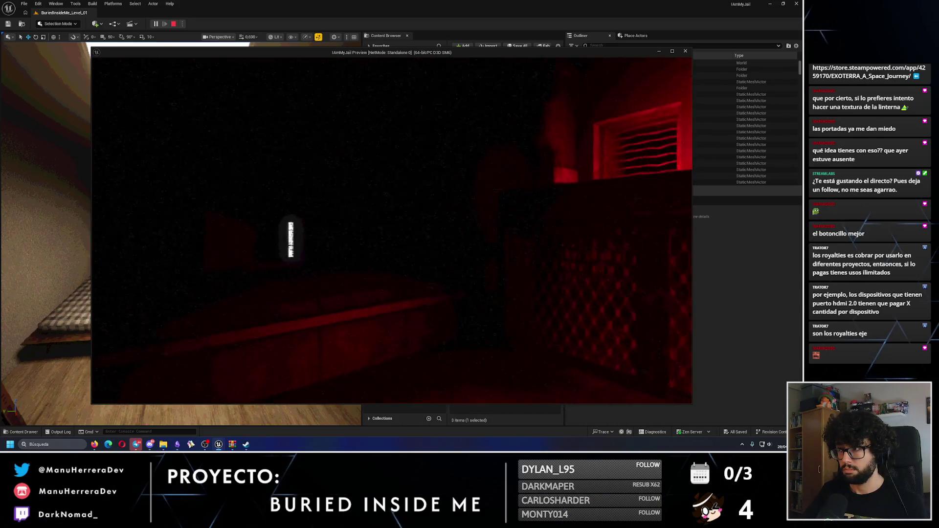
left_click(392, 230)
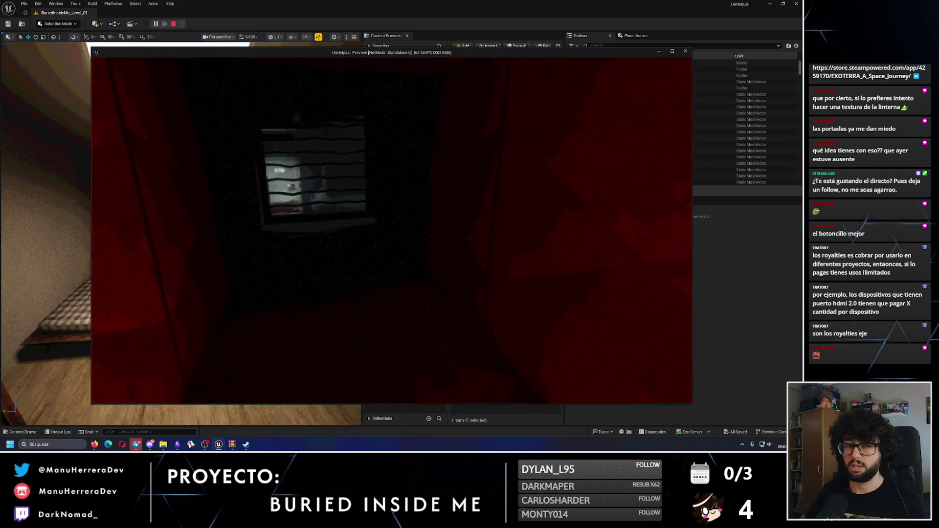
key("Escape")
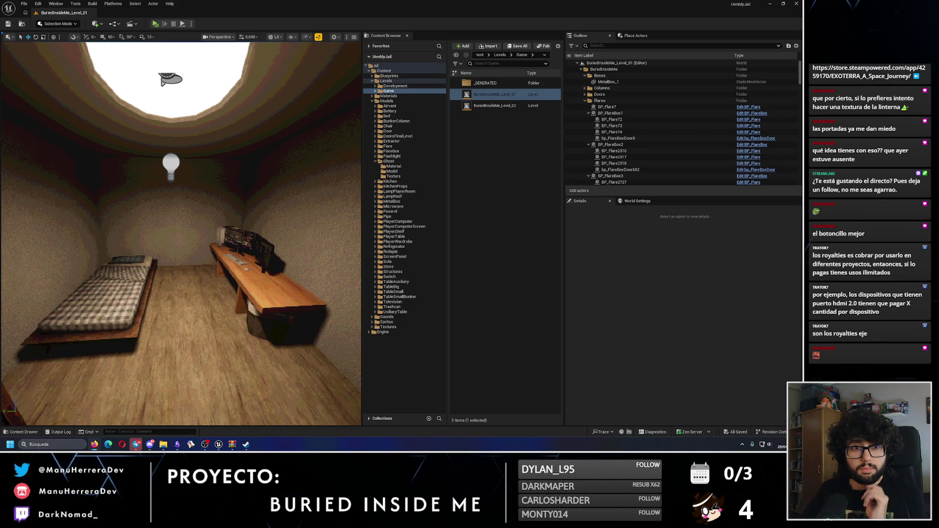
Step: Start the Sinister Visitor Track 1 preview, then move on to the Big Phat Bangers bundle page
key("alt+Tab")
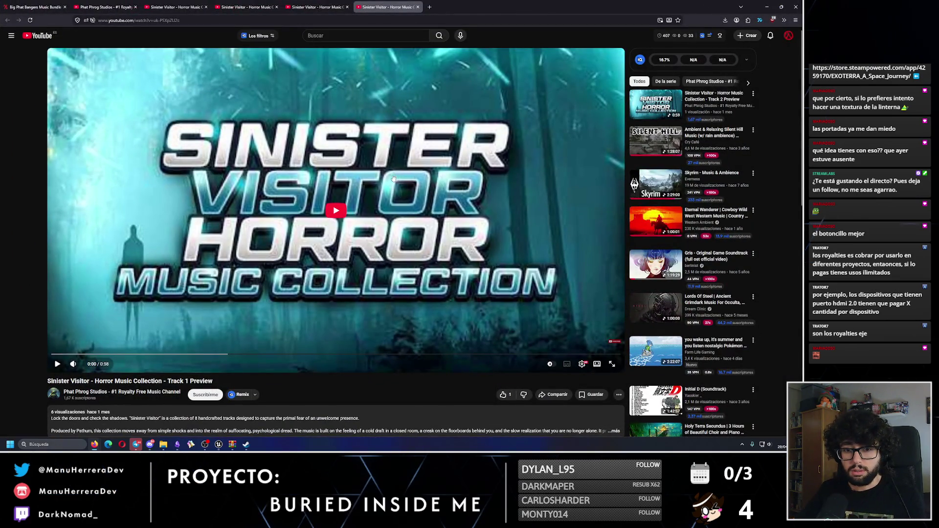
left_click(372, 198)
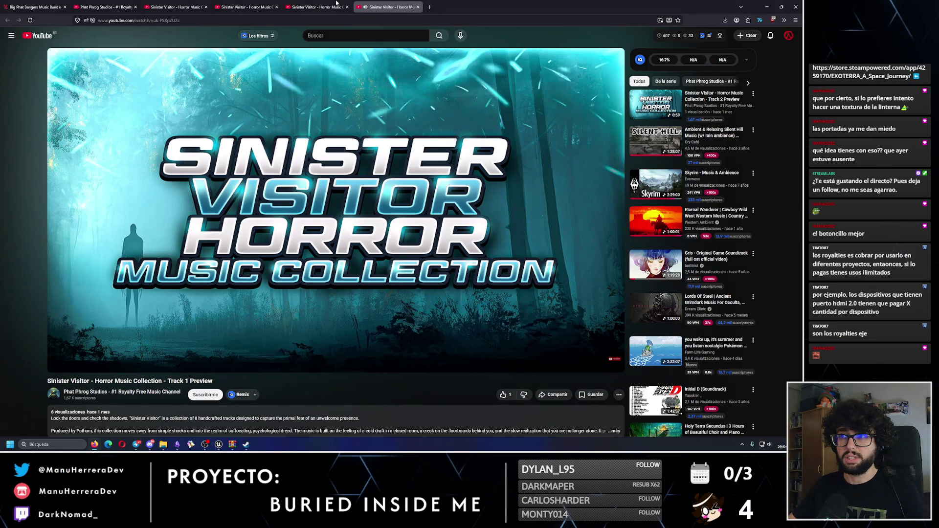
left_click(110, 7)
left_click(35, 7)
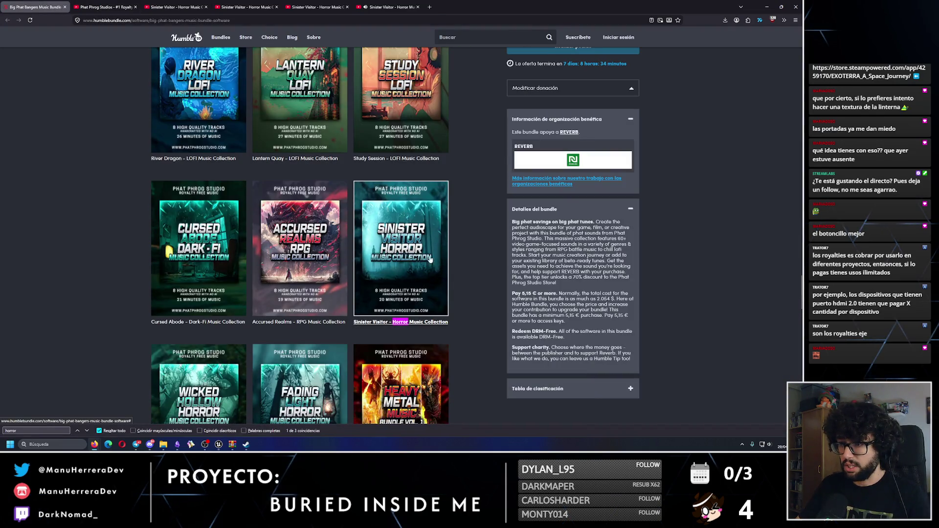
Step: Scroll through the bundle's horror collection cards, then return to the channel's videos
scroll(405, 274, "down", 2)
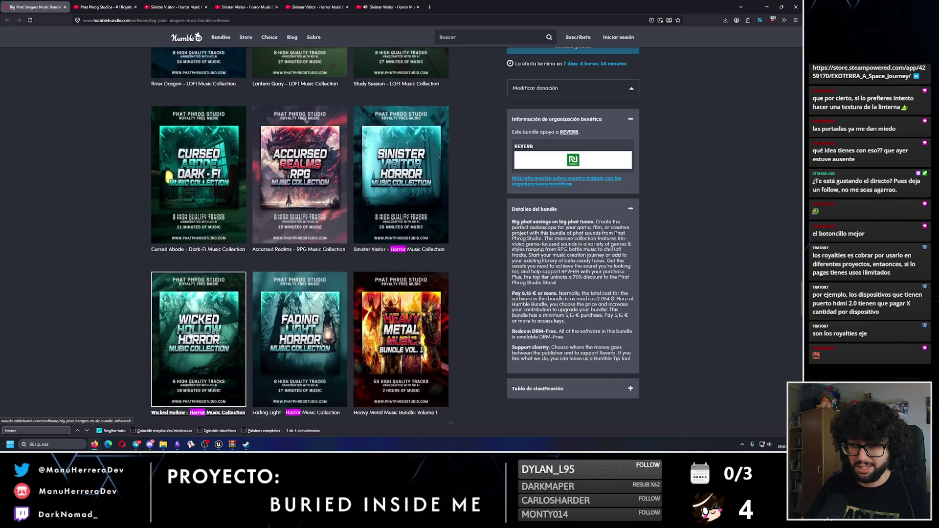
scroll(190, 337, "down", 2)
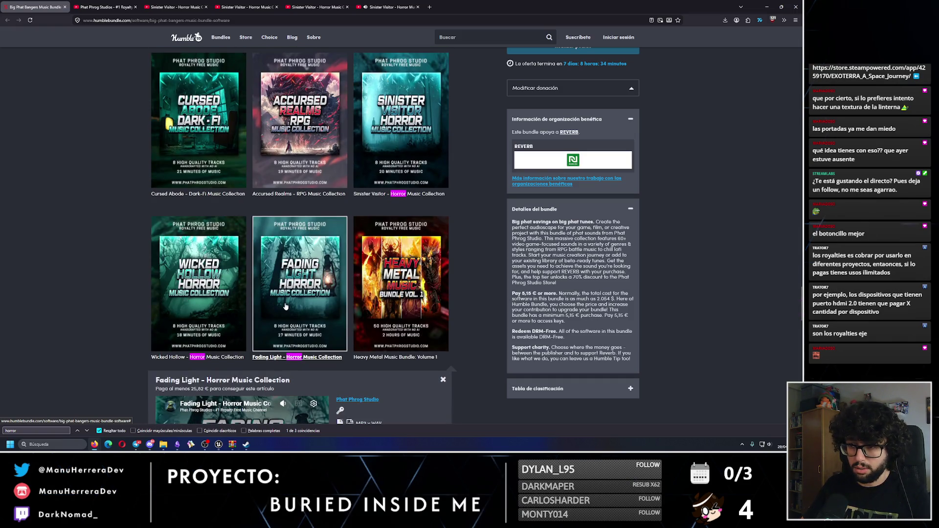
left_click(113, 5)
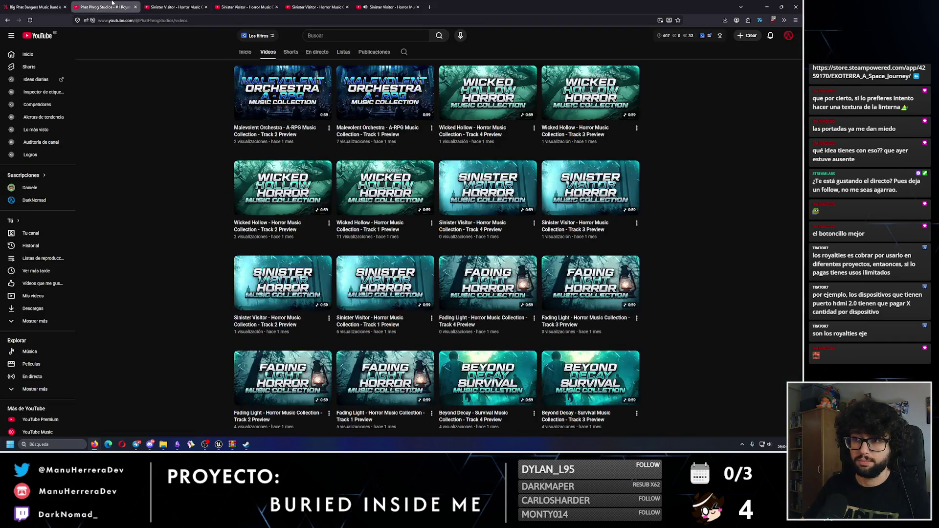
Step: Open the Fading Light Track 1–4 previews in new tabs and switch to one of them
scroll(157, 184, "down", 2)
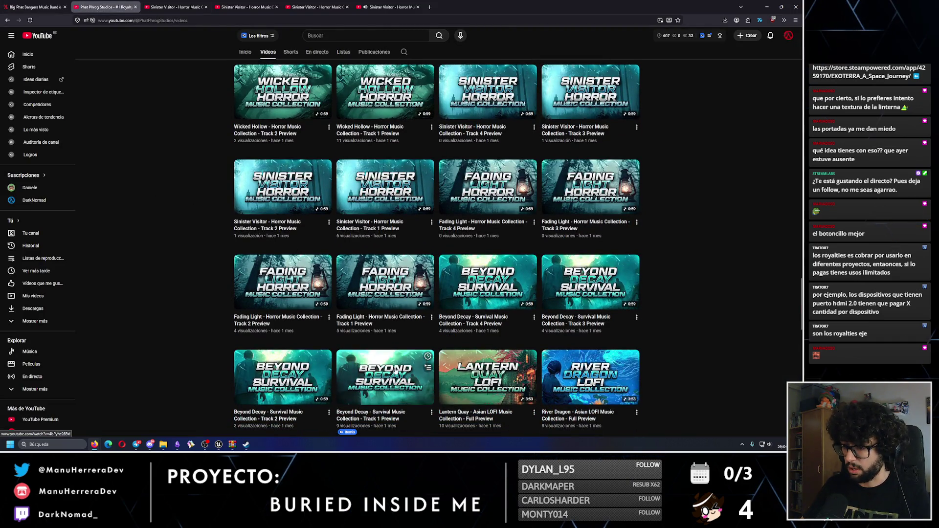
right_click(381, 286)
left_click(401, 58)
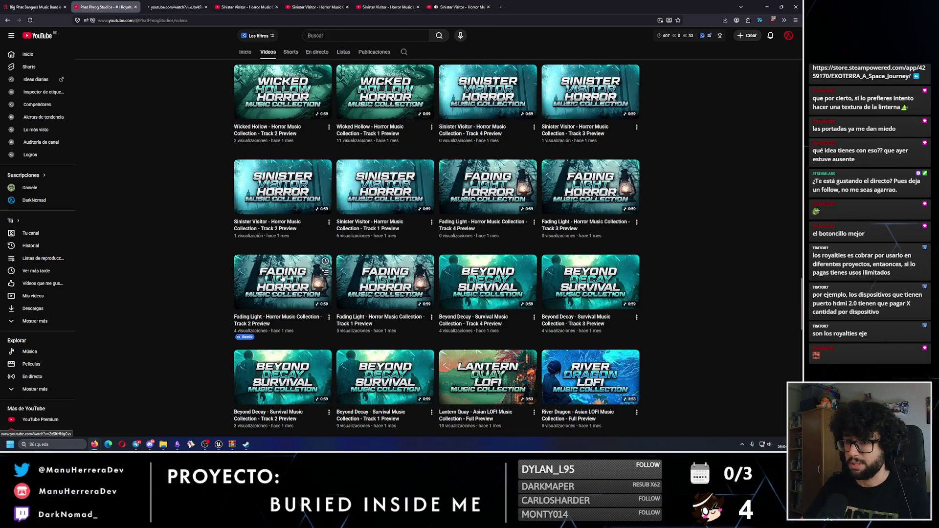
right_click(284, 273)
left_click(328, 53)
right_click(624, 191)
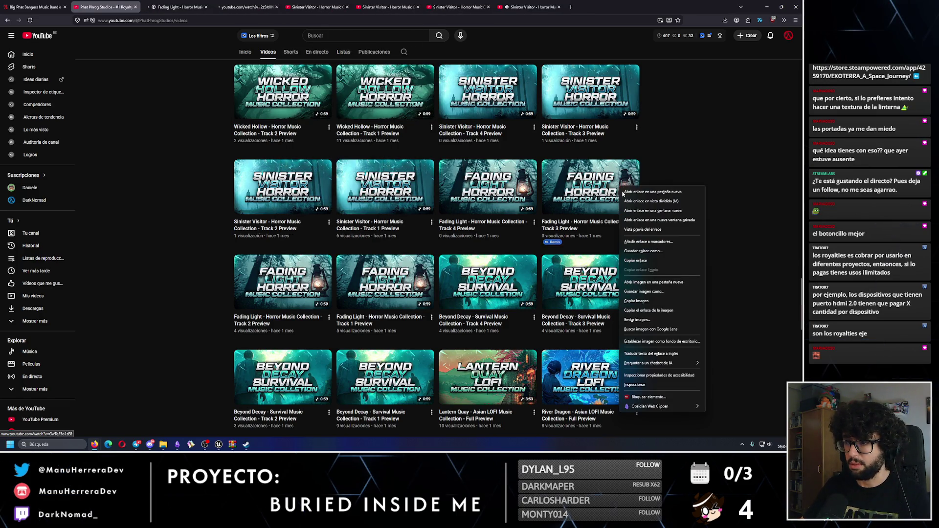
left_click(625, 192)
right_click(454, 174)
left_click(458, 179)
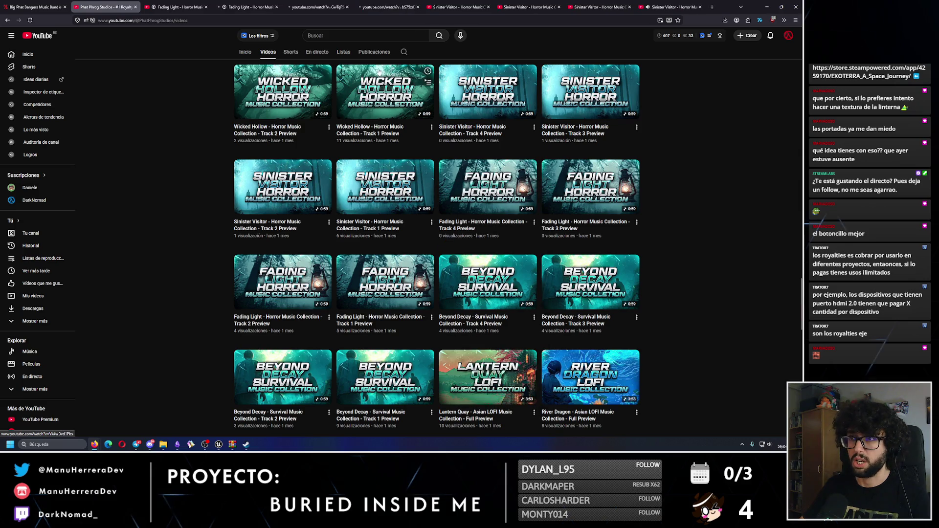
left_click(184, 5)
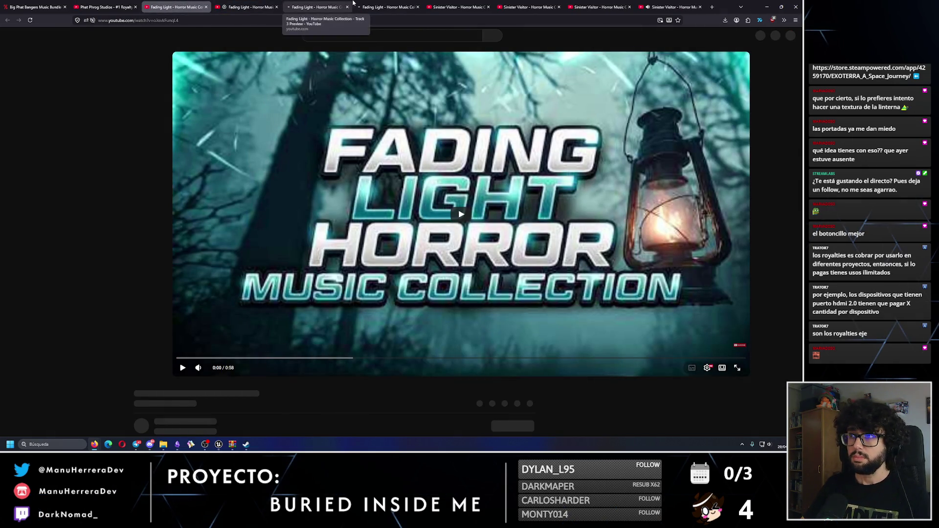
Step: Flip through the open Sinister Visitor preview tabs and return to the one already playing
left_click(410, 6)
left_click(458, 7)
left_click(528, 7)
left_click(599, 6)
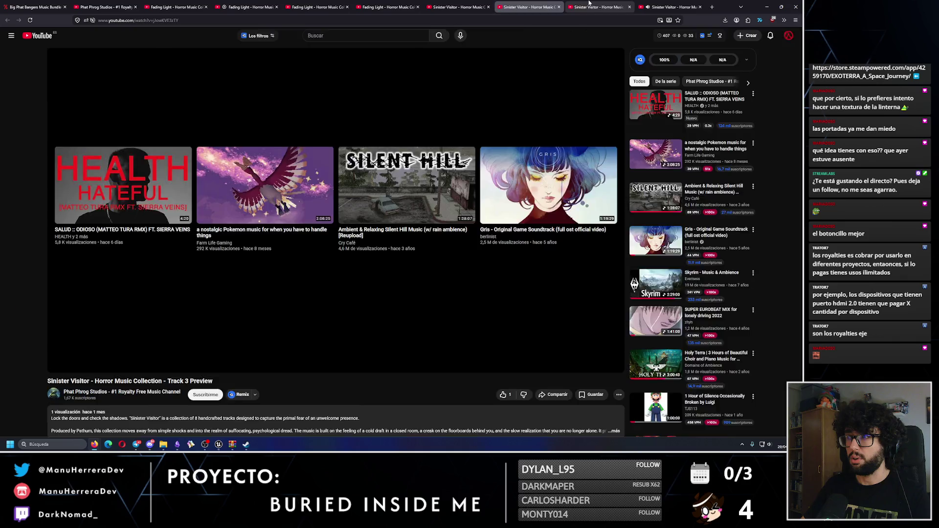
left_click(538, 6)
left_click(457, 7)
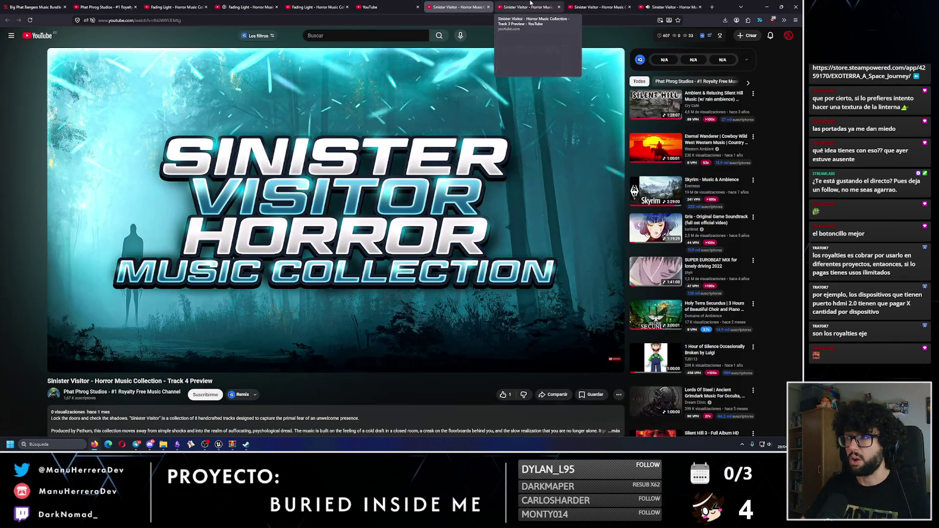
left_click(599, 7)
left_click(642, 6)
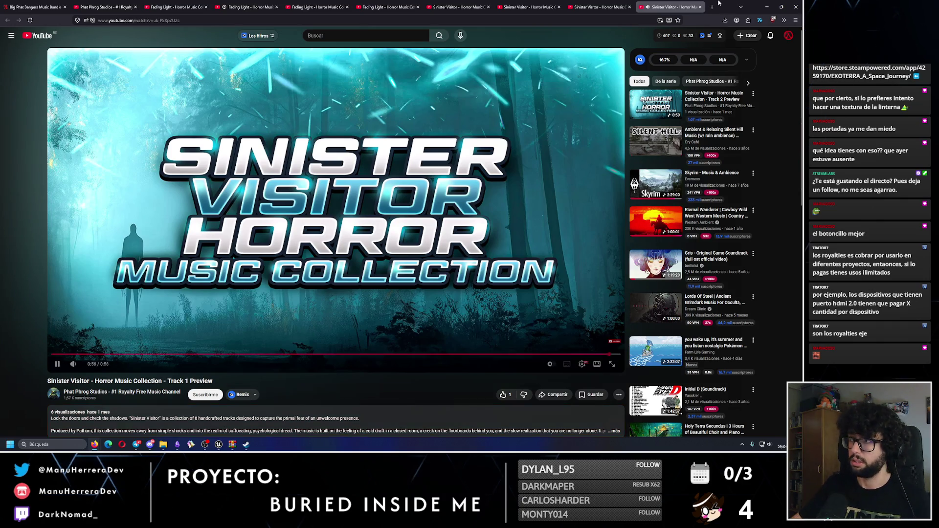
left_click(469, 214)
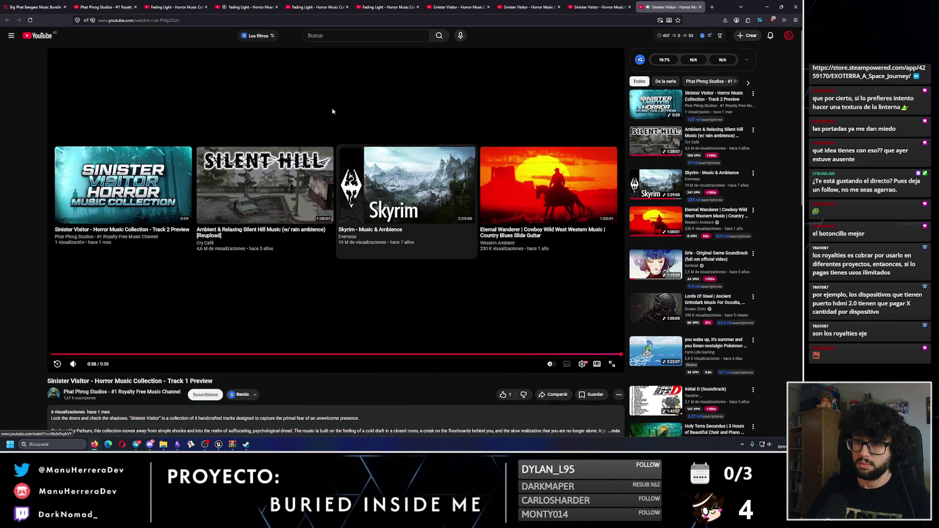
Step: Play the Fading Light Track 1 preview through to 0:45, then close its tab
left_click(173, 7)
left_click(116, 4)
left_click(174, 7)
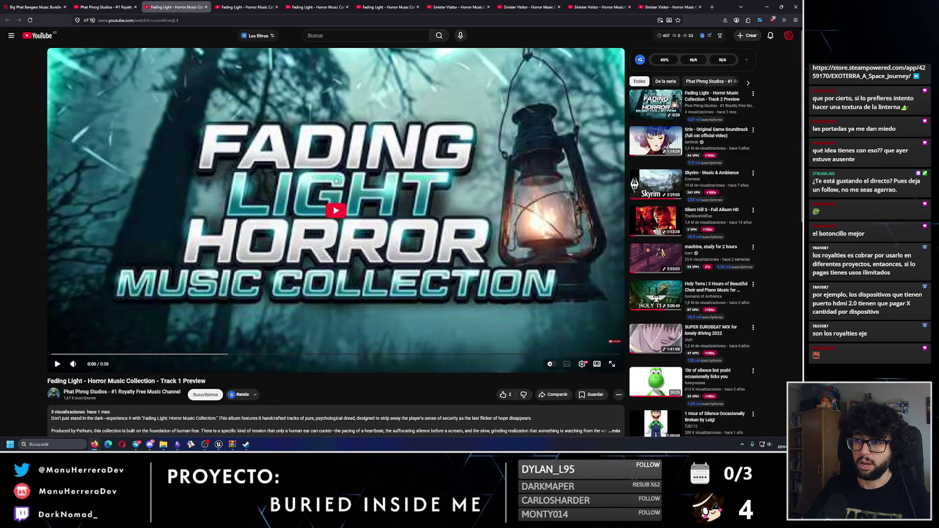
left_click(335, 181)
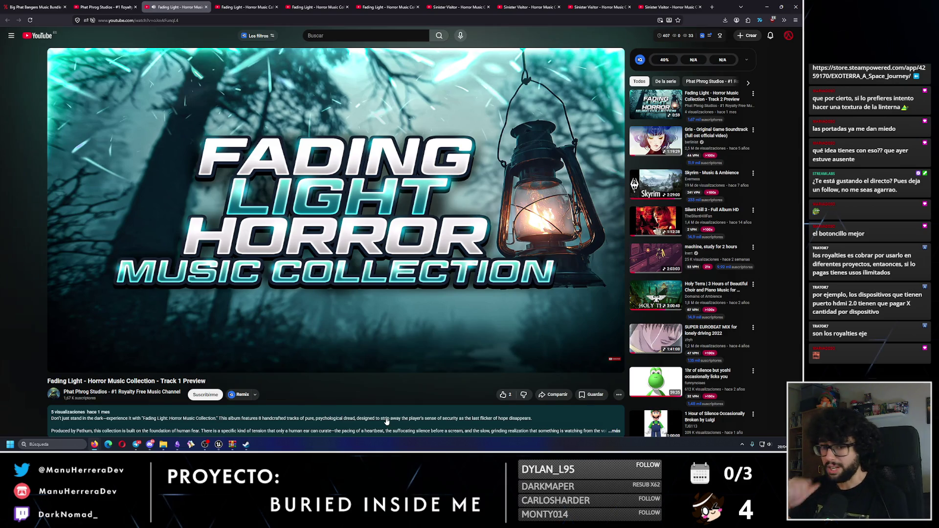
mouse_move(267, 323)
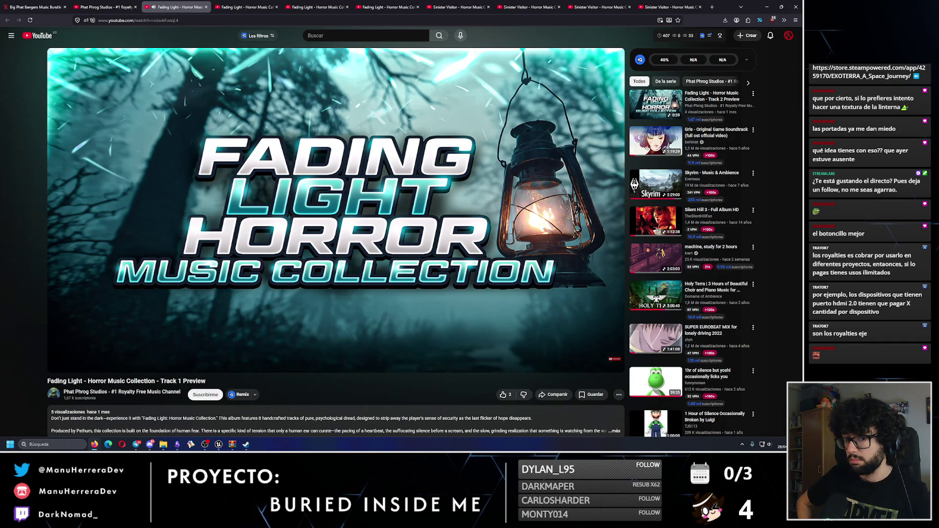
mouse_move(403, 306)
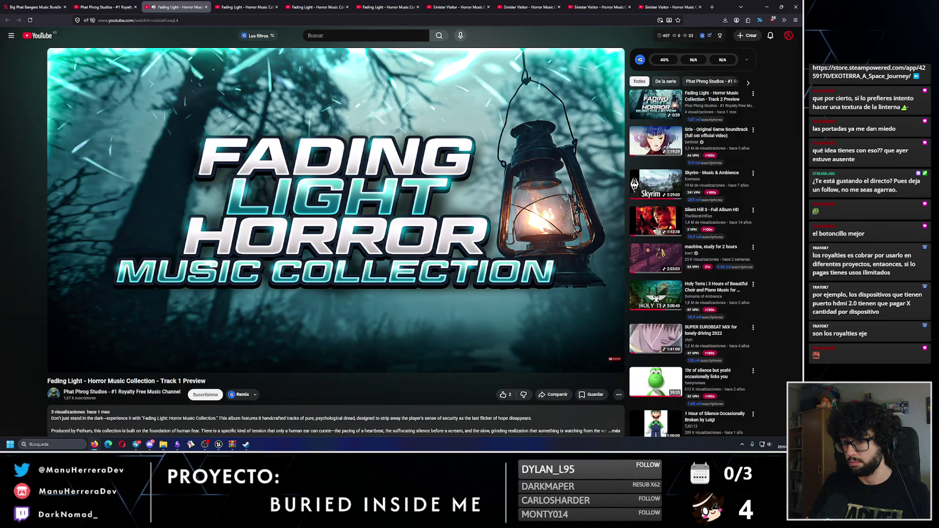
left_click(206, 7)
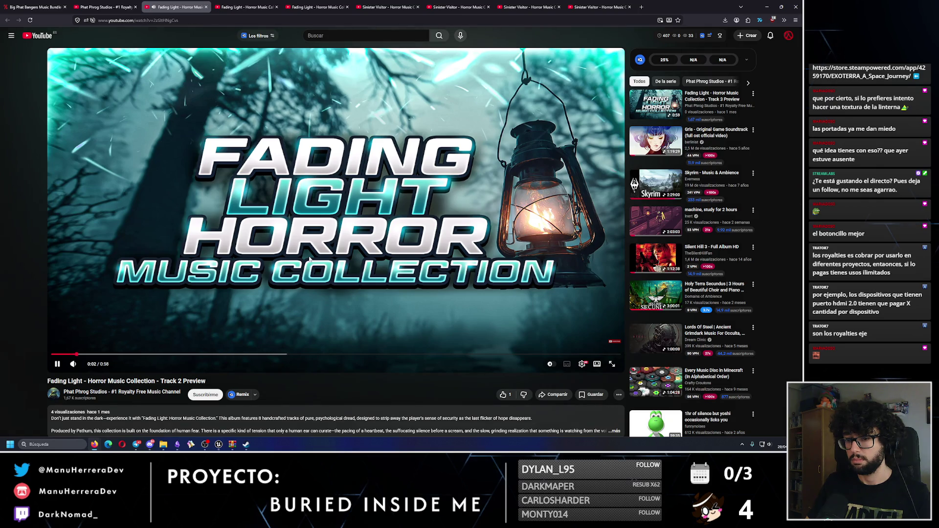
Step: Read the Fading Light preview's full description, then return to the Big Phat Bangers bundle page
scroll(244, 338, "down", 2)
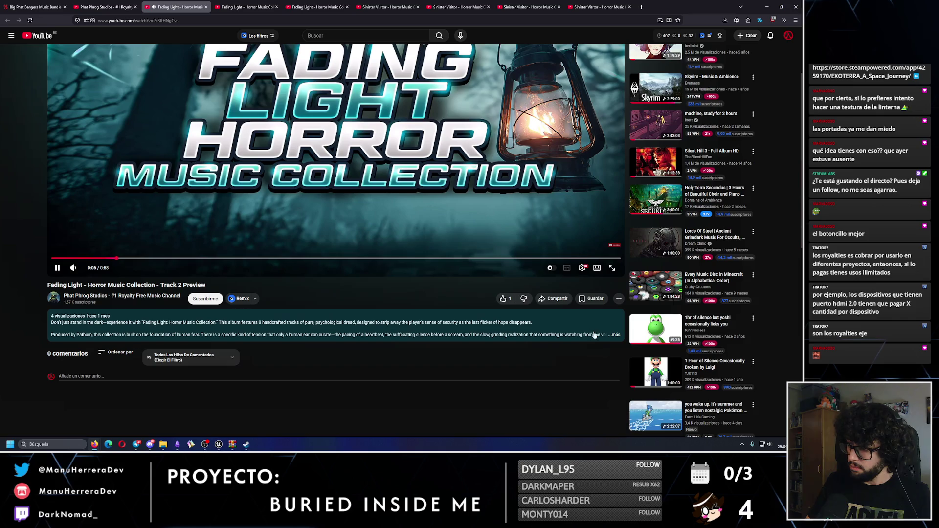
left_click(614, 336)
scroll(343, 332, "down", 1)
mouse_move(114, 328)
left_mouse_down()
mouse_move(52, 327)
mouse_move(67, 324)
left_mouse_up()
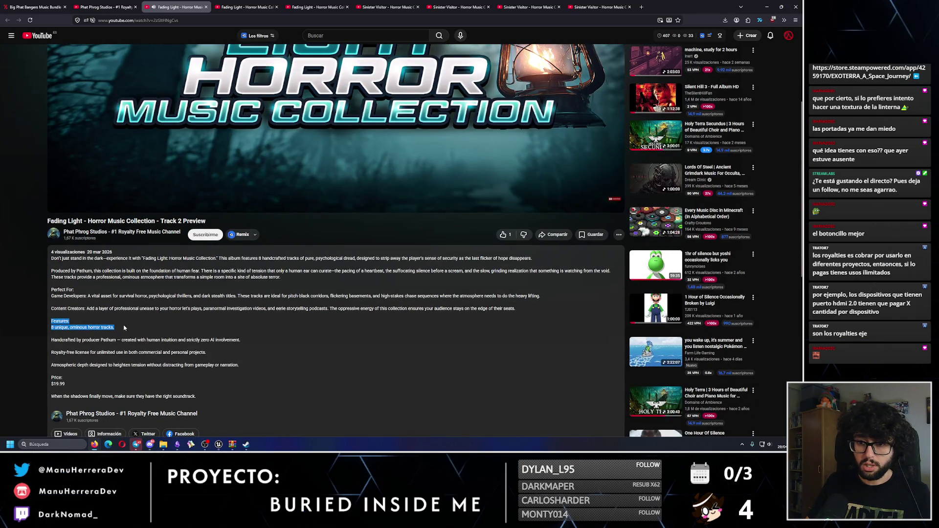
left_click(136, 445)
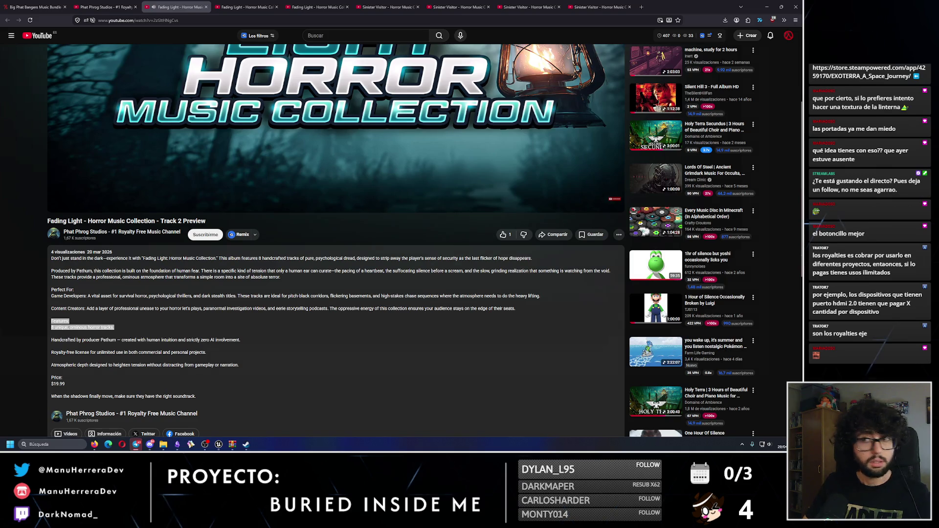
left_click(34, 7)
left_click(157, 20)
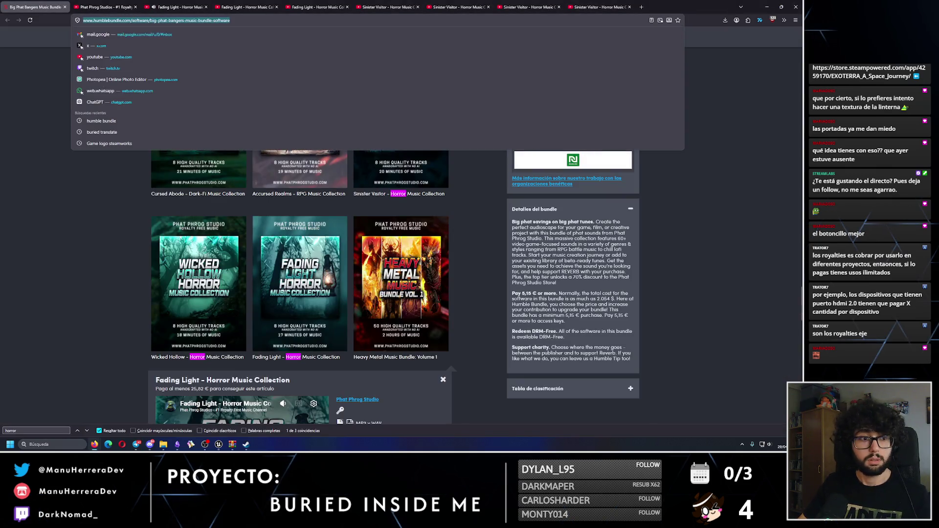
Step: Dismiss the address suggestions and switch back to the Fading Light preview tab on YouTube
key("Escape")
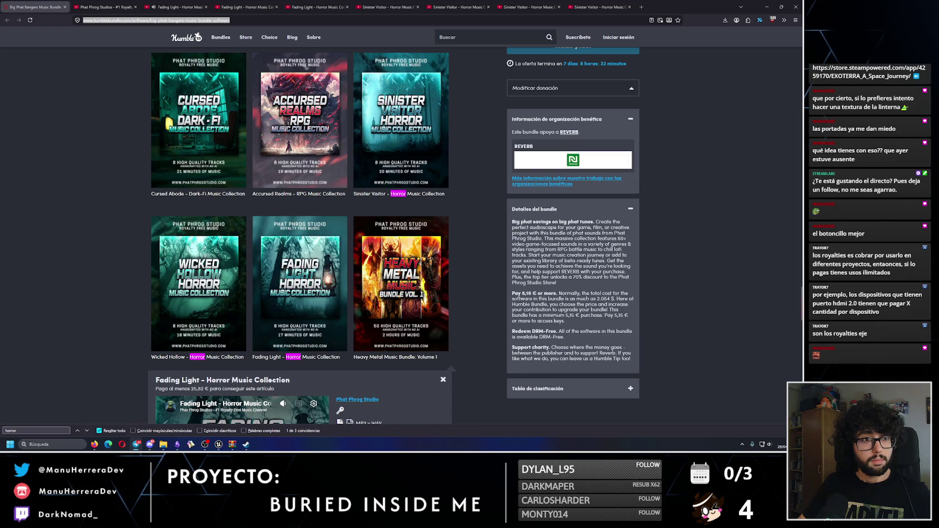
left_click(156, 20)
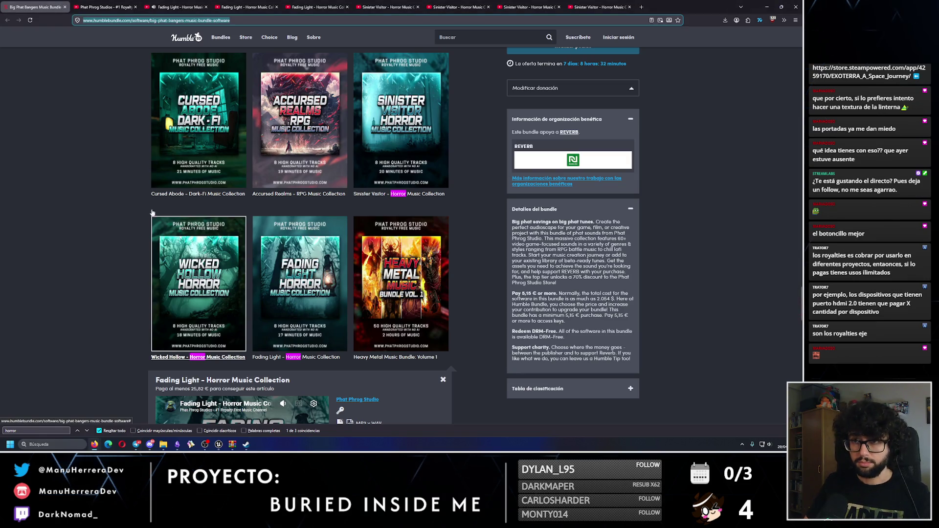
left_click(176, 7)
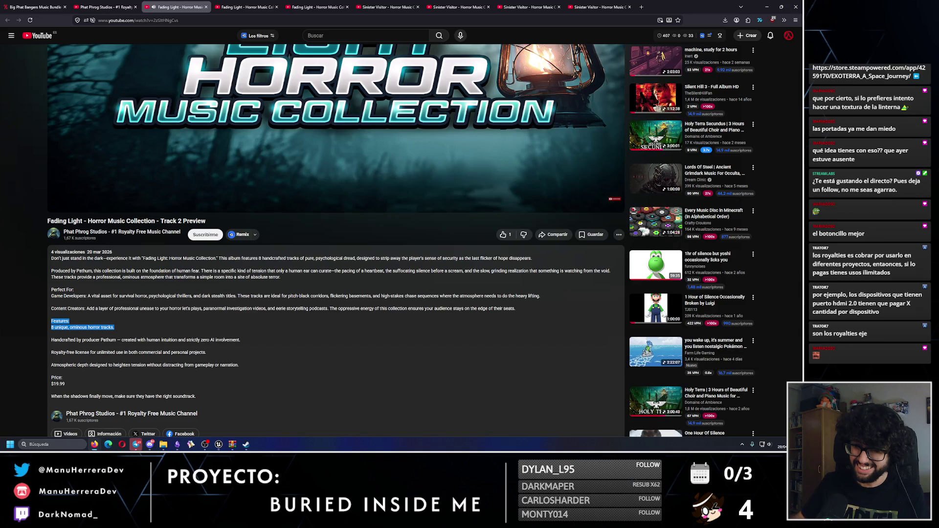
Step: Refocus the browser, clear the selected description text, and close the finished Fading Light Track 2 preview
left_click(137, 445)
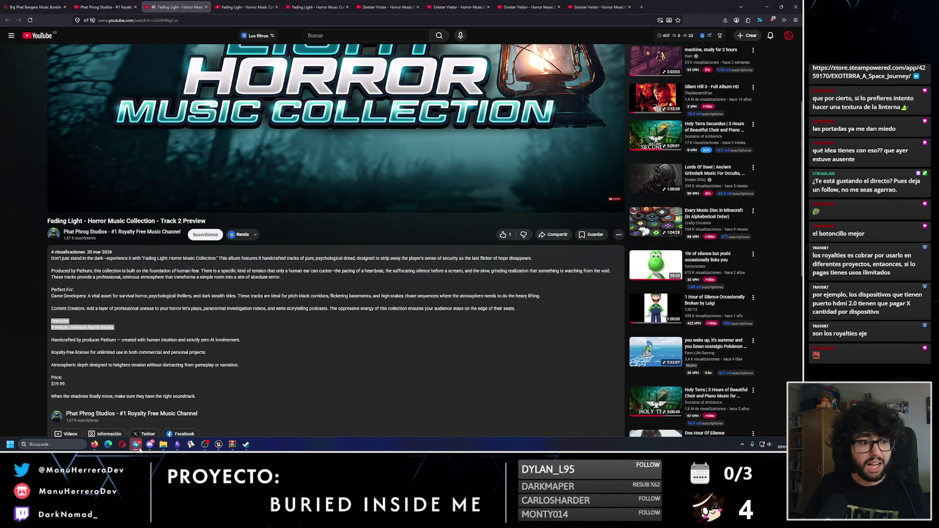
left_click(137, 445)
left_click(306, 225)
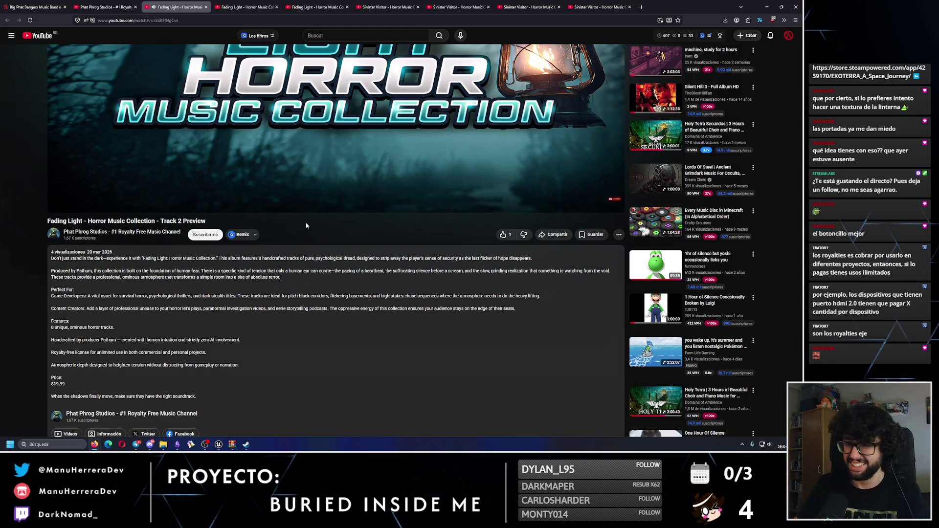
scroll(289, 232, "up", 2)
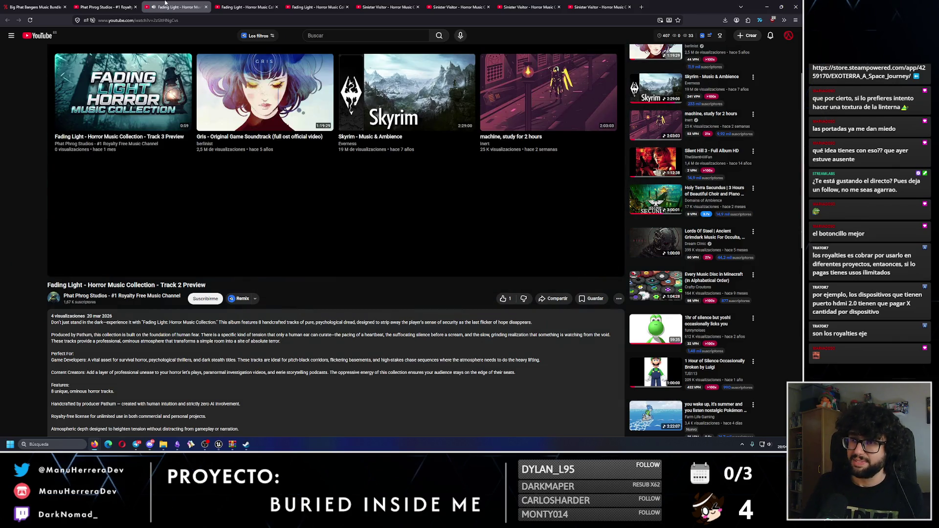
left_click(206, 7)
Step: Play the Fading Light Track 3 preview, close it for Track 4, then open Phat Phrog Studios' videos
left_click(318, 180)
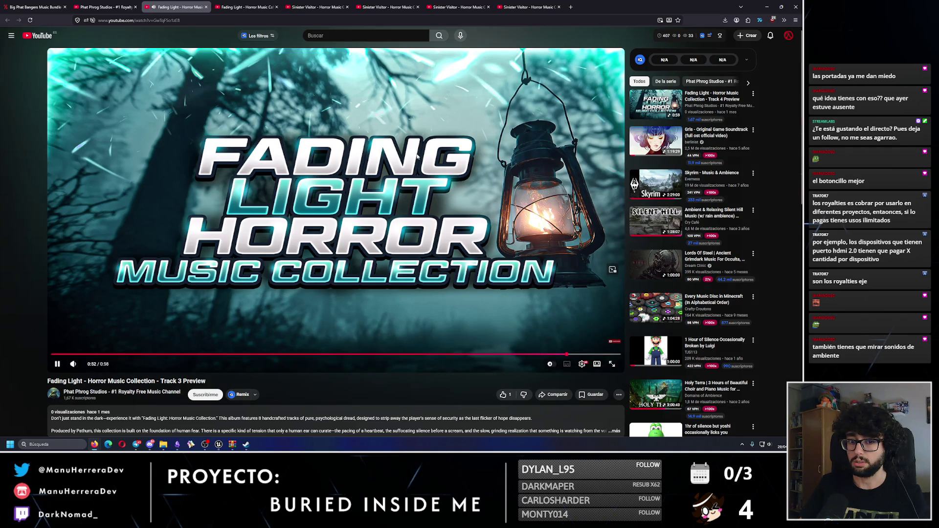
left_click(205, 7)
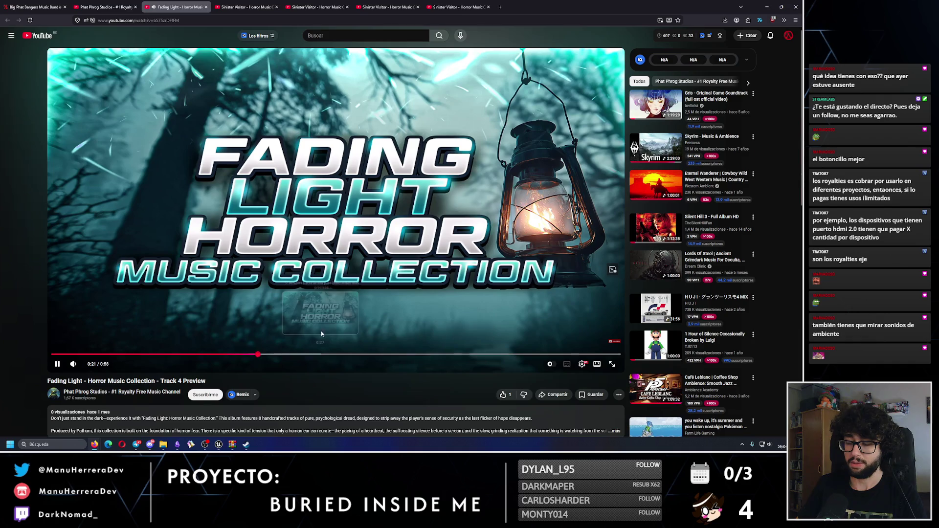
left_click(123, 3)
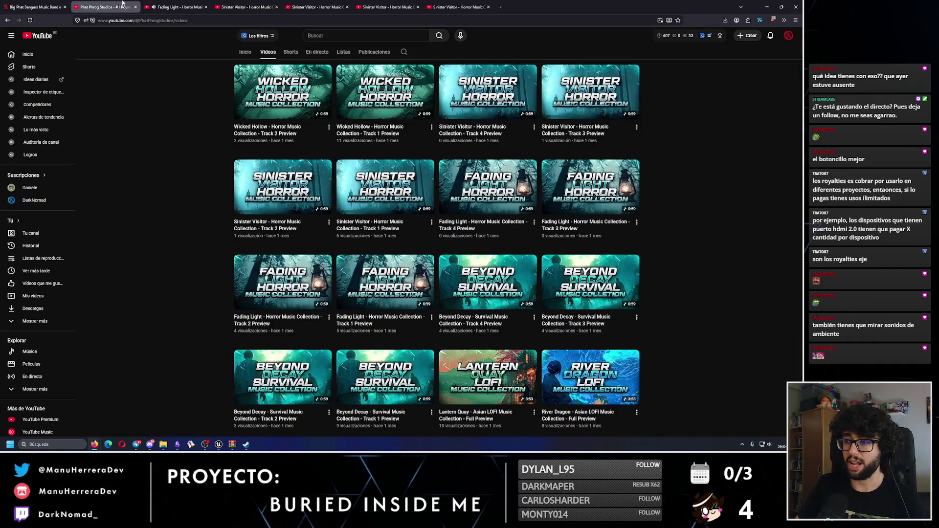
Step: Check the playing Fading Light preview, then return to the Phat Phrog Studios videos list
left_click(176, 6)
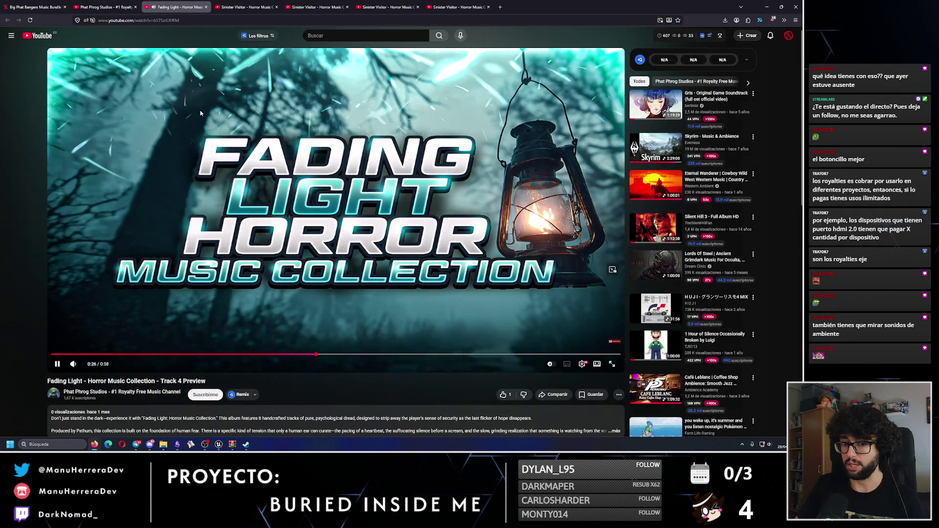
mouse_move(109, 3)
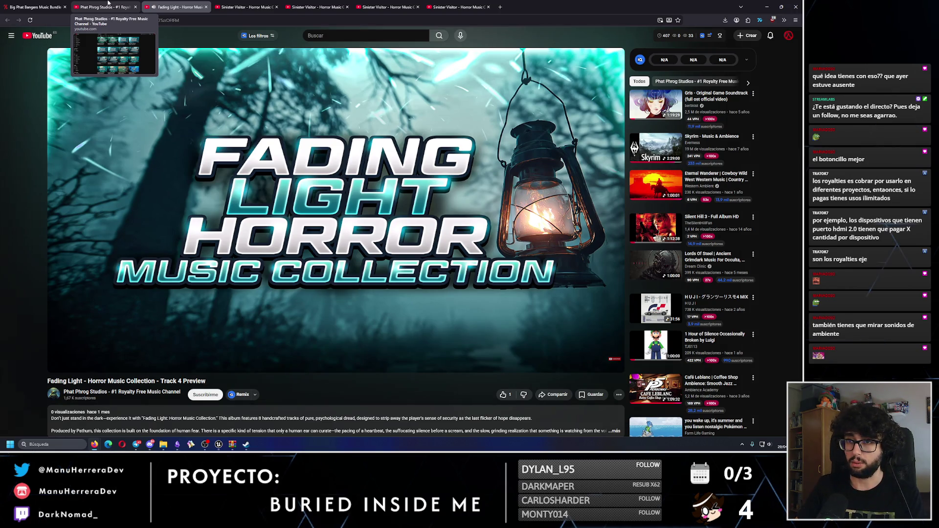
left_click(108, 2)
scroll(211, 276, "down", 2)
scroll(211, 276, "up", 5)
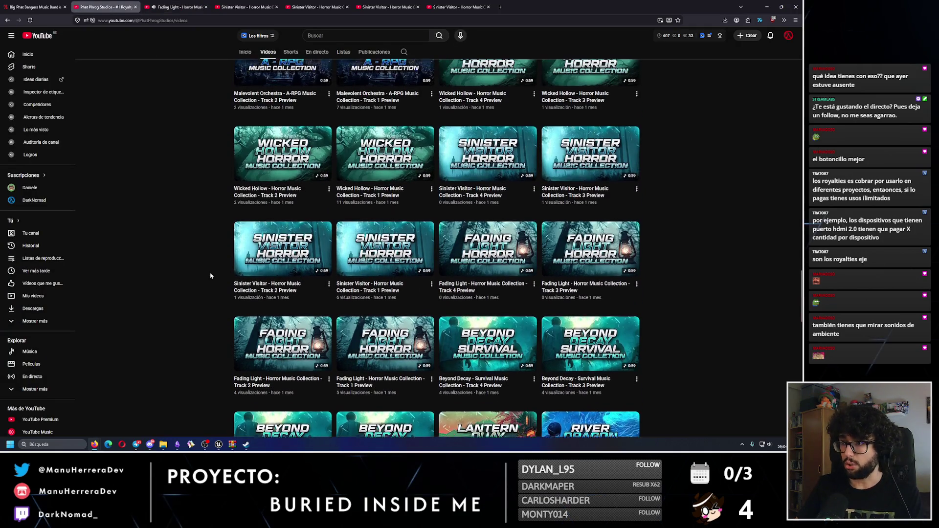
Step: Open five Wicked Hollow previews in new tabs and switch to the first one
middle_click(401, 178)
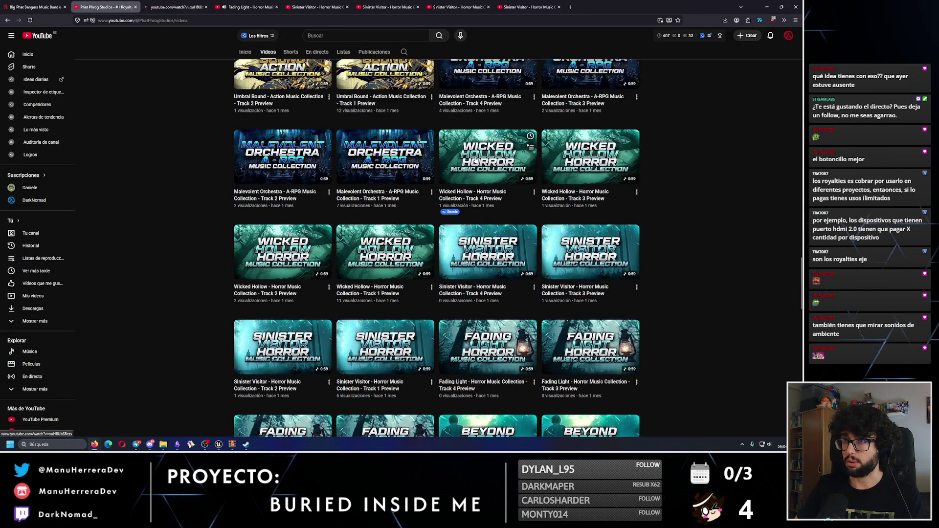
middle_click(403, 198)
middle_click(487, 157)
middle_click(282, 252)
middle_click(384, 252)
key("ctrl+Tab")
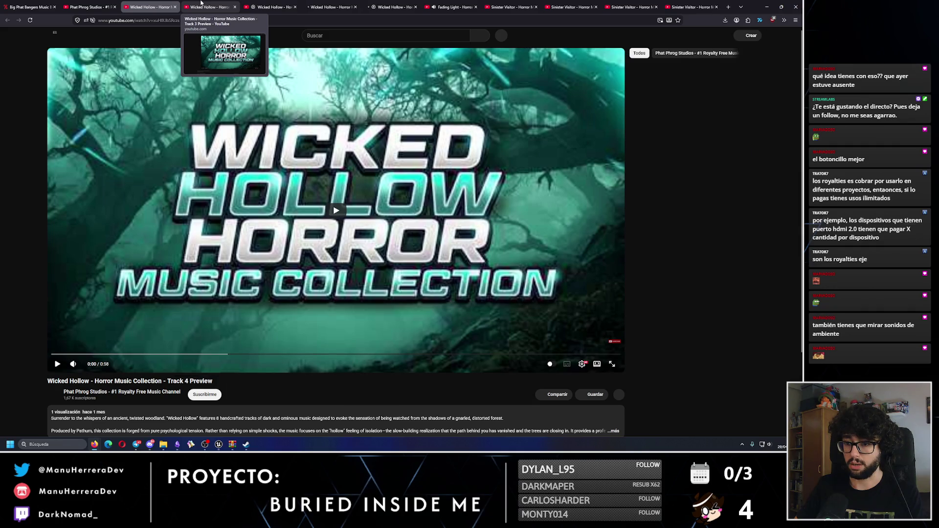
Step: Look through each Wicked Hollow preview tab and close the duplicate one
left_click(202, 4)
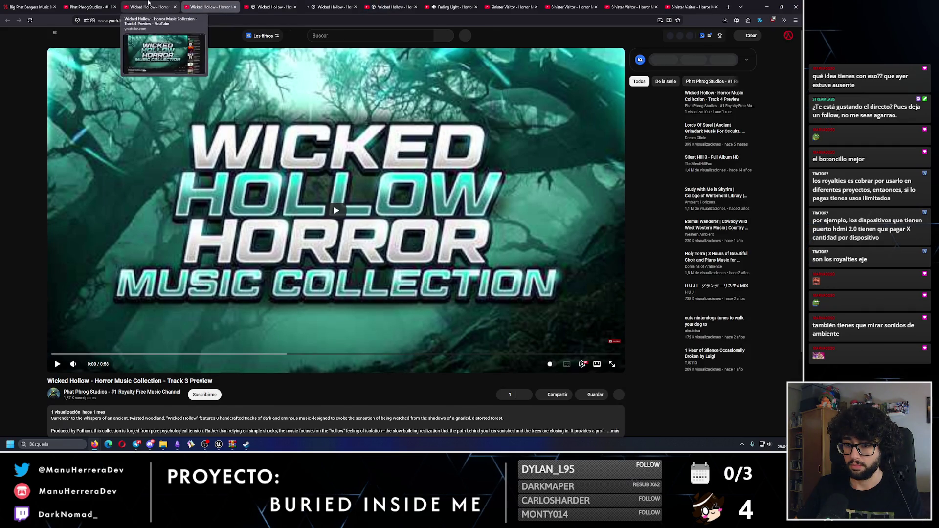
left_click(266, 3)
left_click(309, 4)
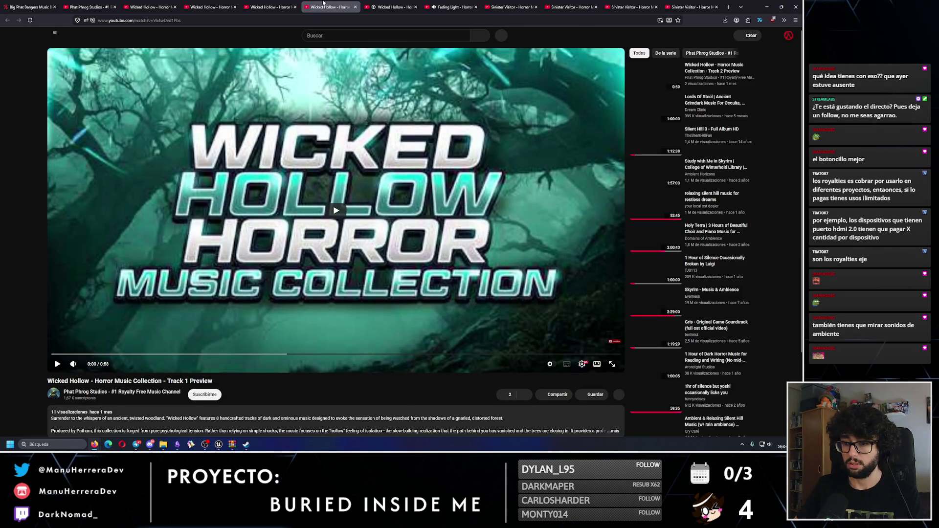
left_click(374, 3)
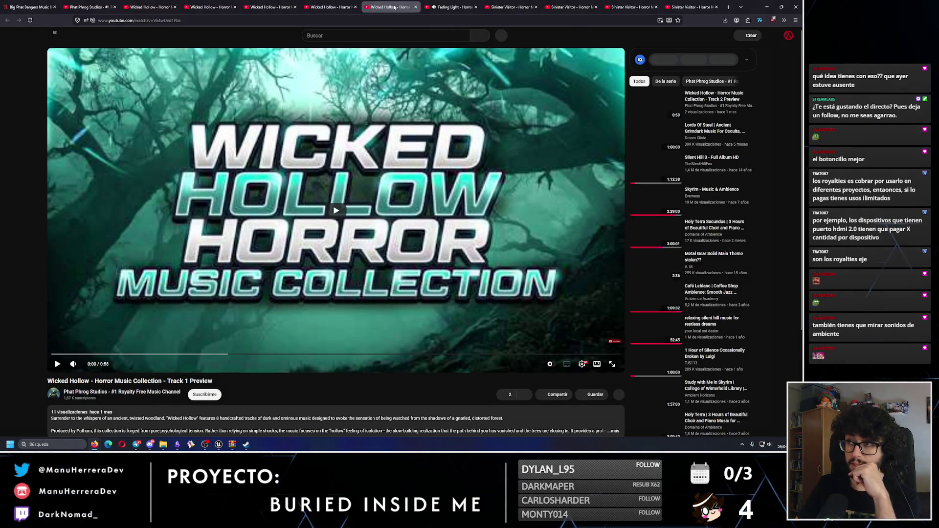
left_click(415, 7)
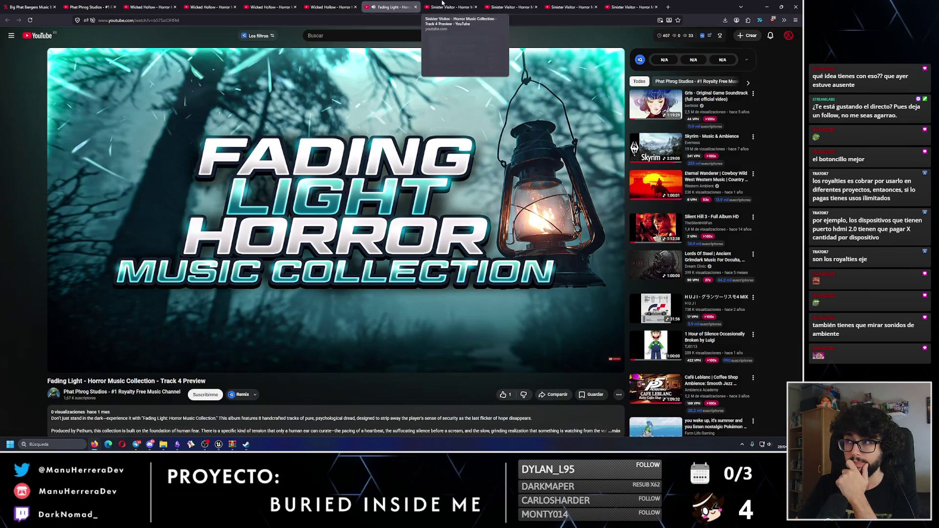
Step: Close the four Sinister Visitor previews and the Fading Light preview, then move to Wicked Hollow Track 2
left_click(443, 4)
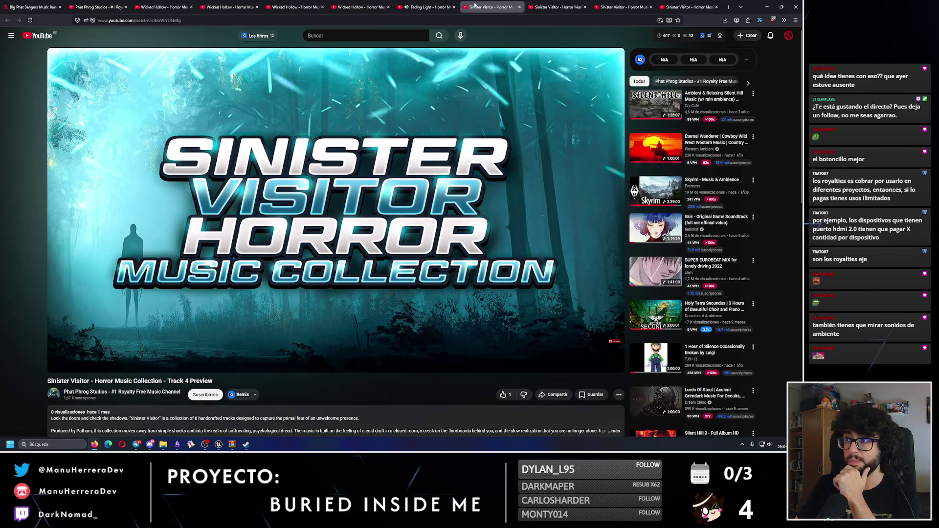
left_click(519, 8)
left_click(519, 8)
left_click(520, 7)
left_click(519, 7)
left_click(487, 7)
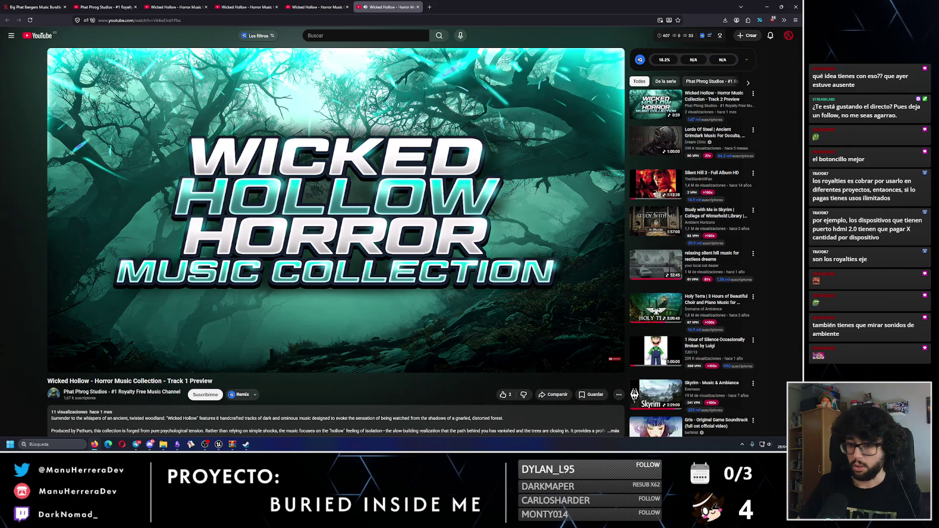
mouse_move(138, 445)
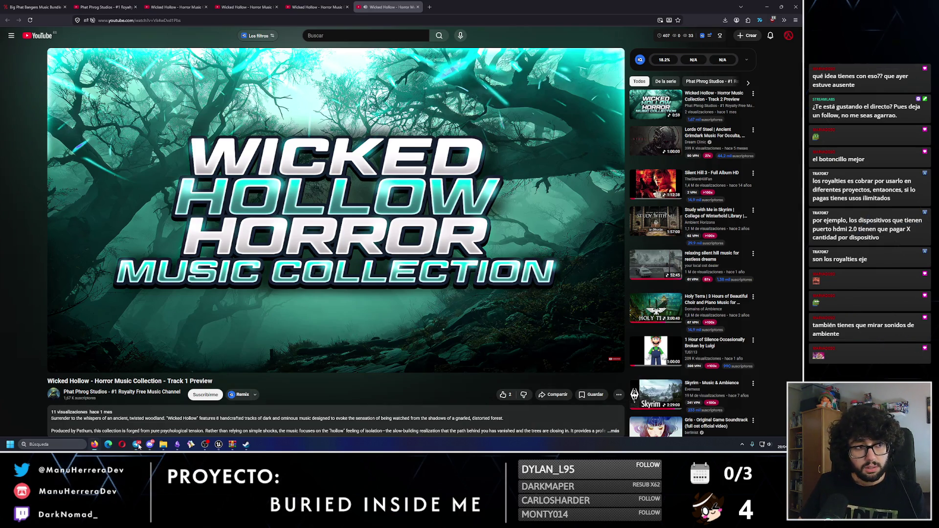
mouse_move(184, 270)
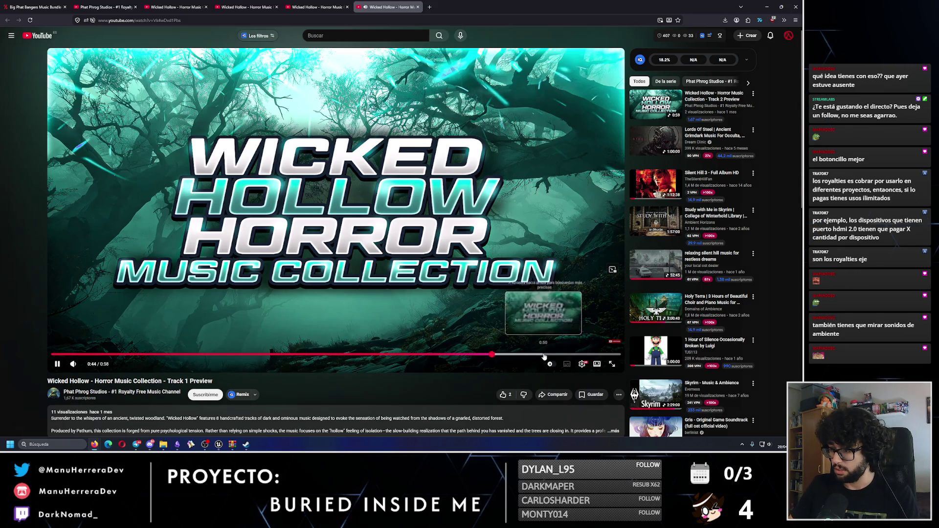
key("ctrl+shift+Tab")
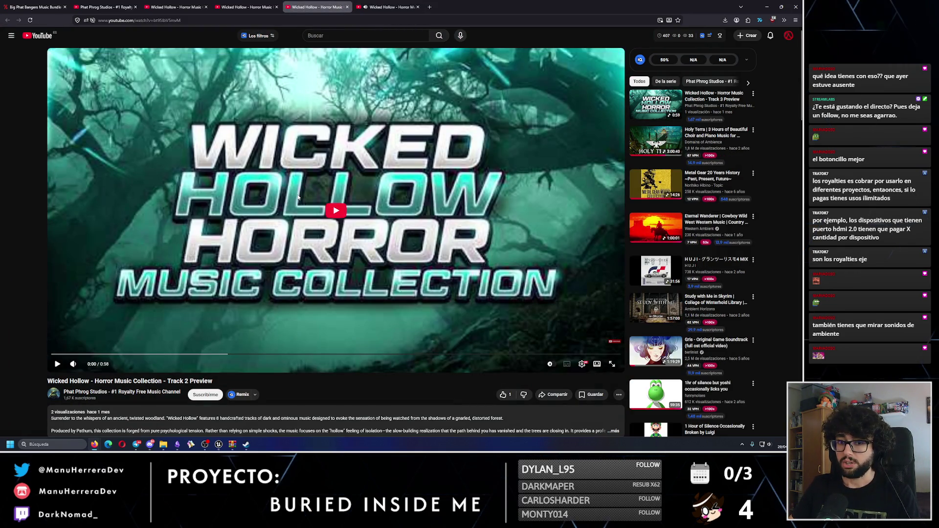
Step: Play the Wicked Hollow Track 2 preview and skip ahead to 0:32
left_click(298, 197)
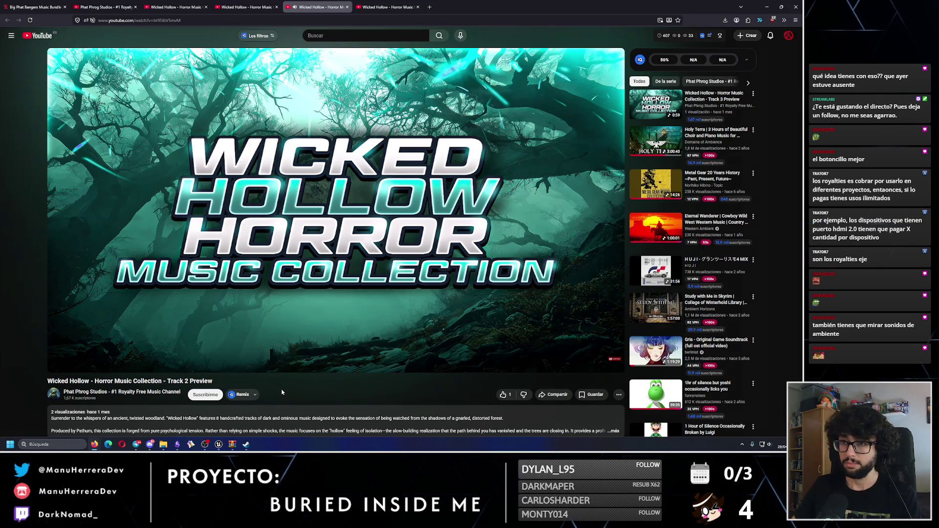
mouse_move(255, 313)
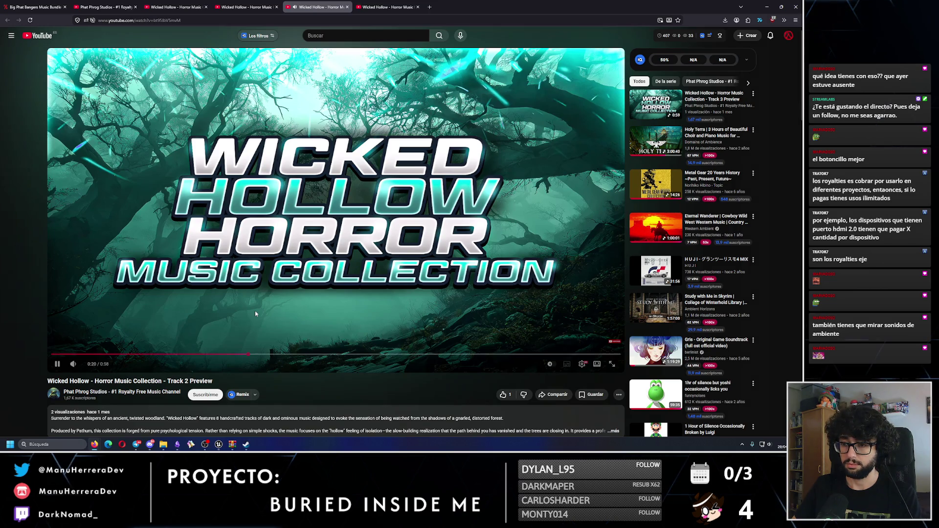
left_click(373, 358)
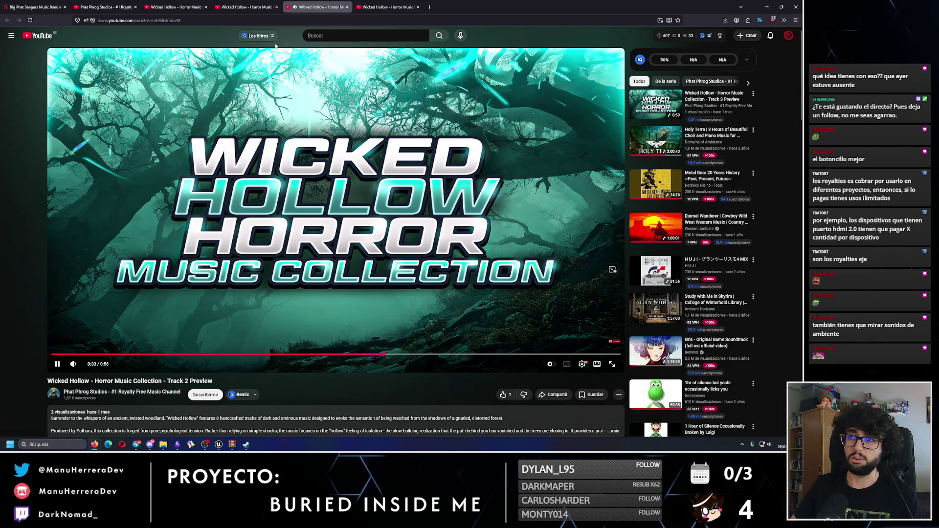
Step: Close heard tabs, skip Track 3 to 0:40, then close it and play Track 4
left_click(247, 6)
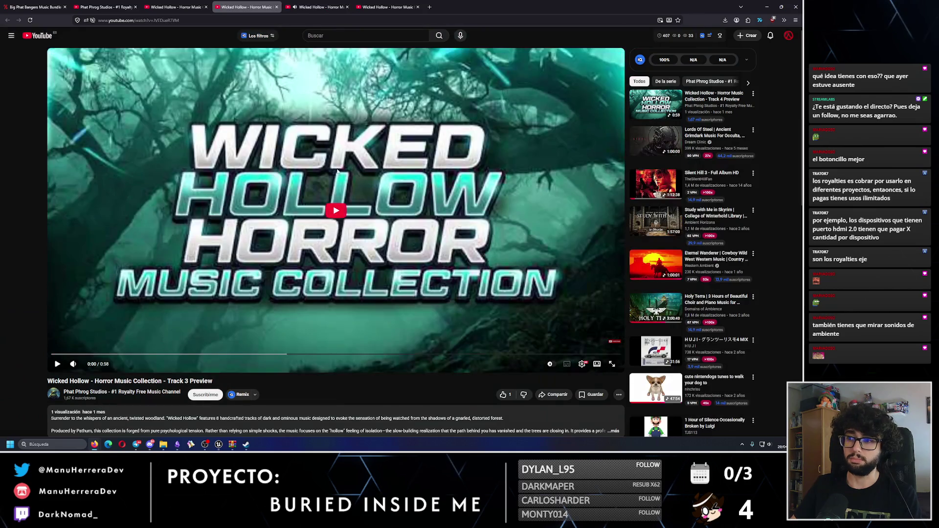
left_click(347, 7)
left_click(347, 7)
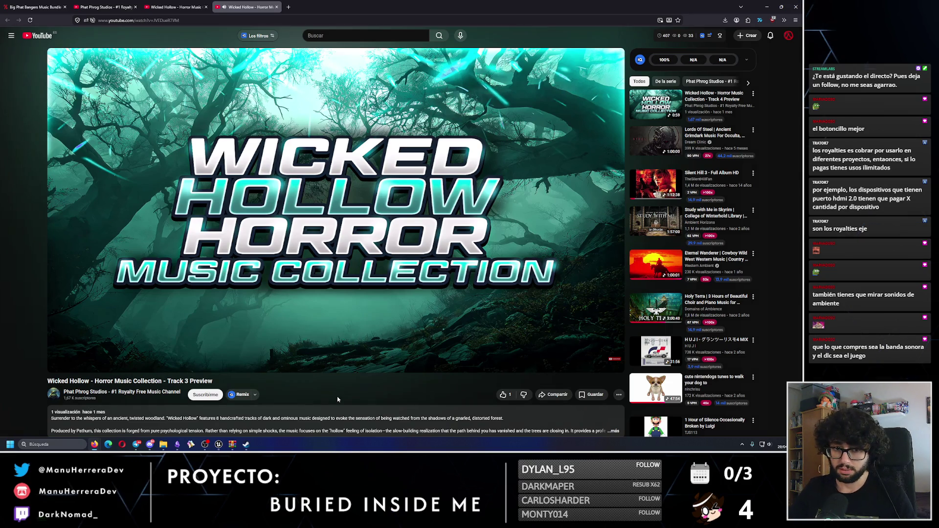
left_click_drag(432, 354, 447, 356)
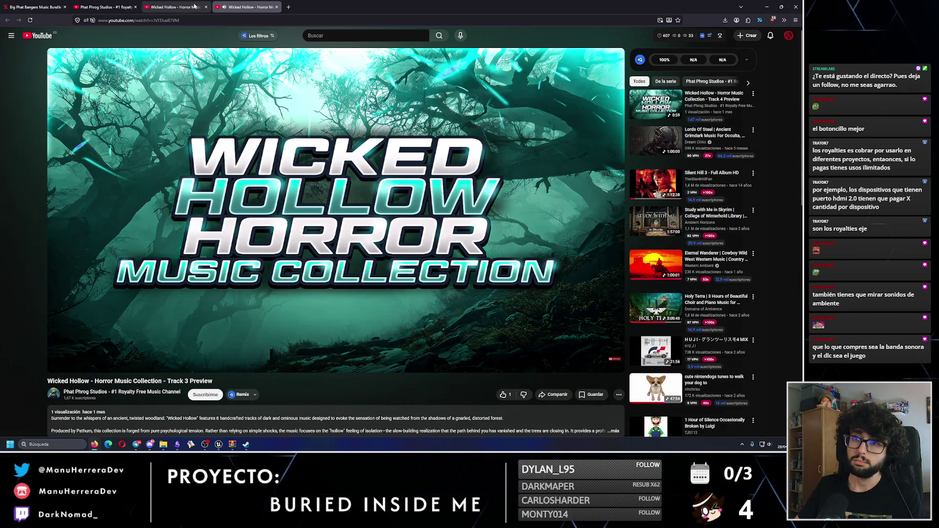
mouse_move(181, 3)
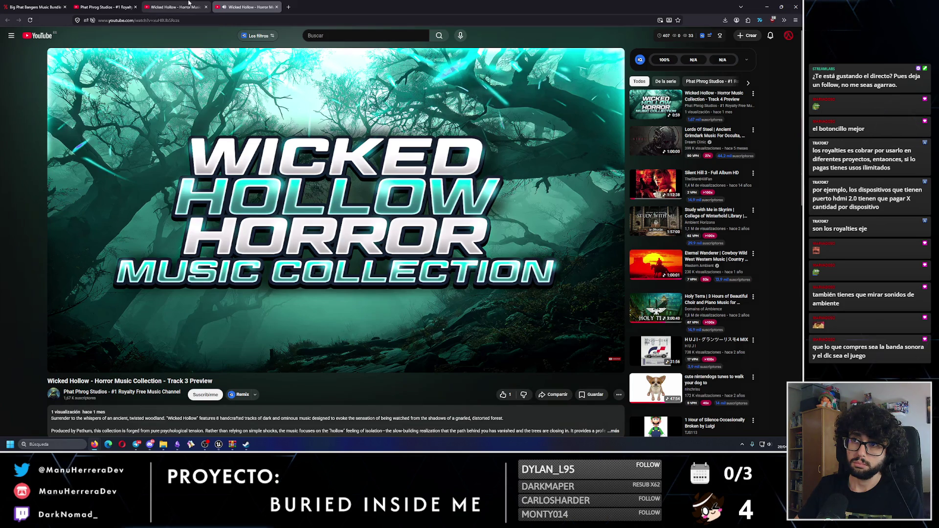
left_click(181, 6)
left_click(276, 7)
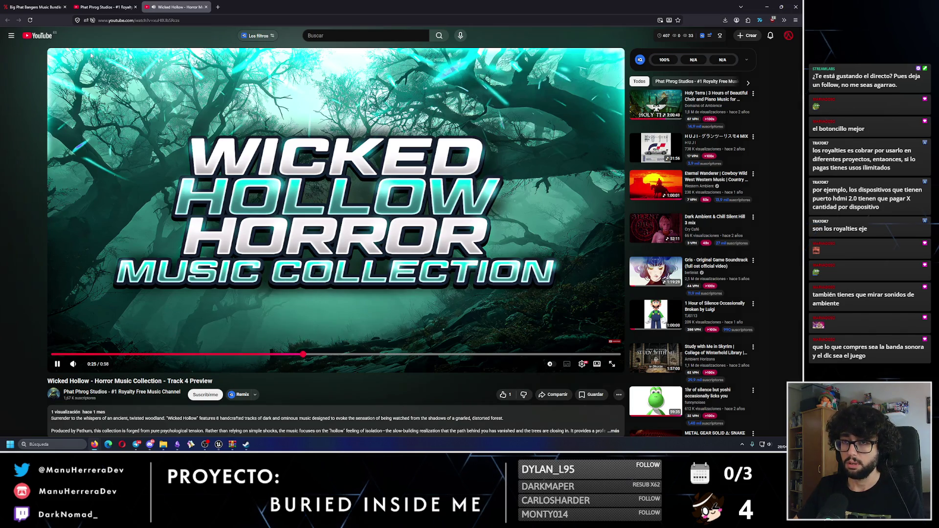
left_click(97, 6)
Step: Close the Wicked Hollow YouTube tab and play the Cursed Abode – Dark-Fi collection's embedded preview
left_click(34, 7)
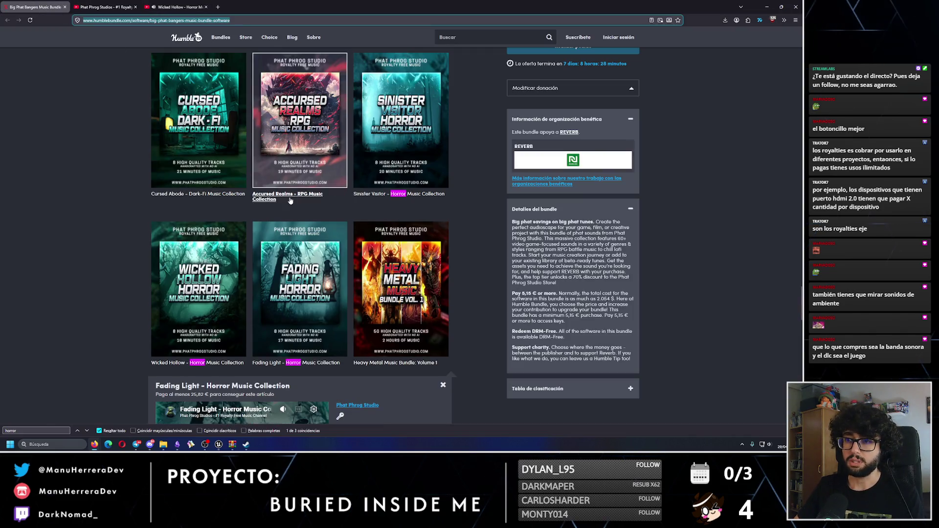
scroll(491, 234, "up", 2)
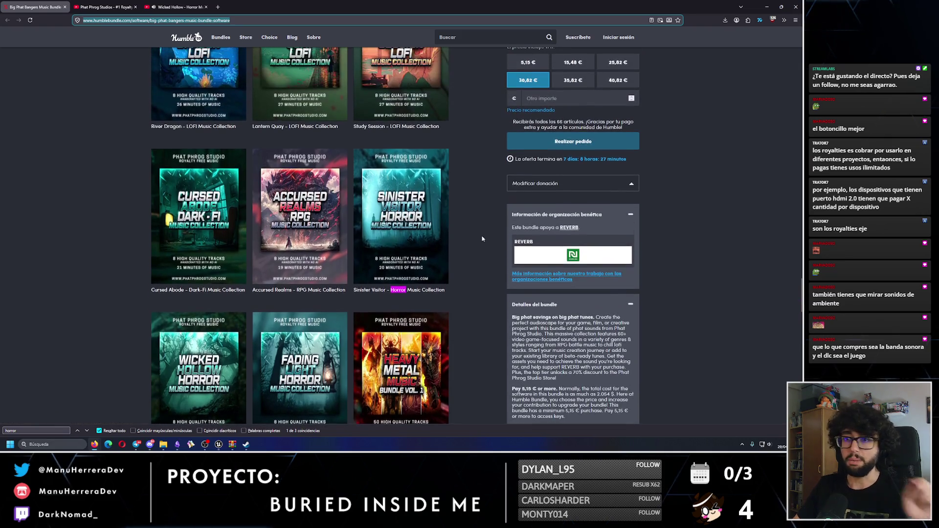
left_click(204, 7)
left_click(205, 7)
left_click(229, 167)
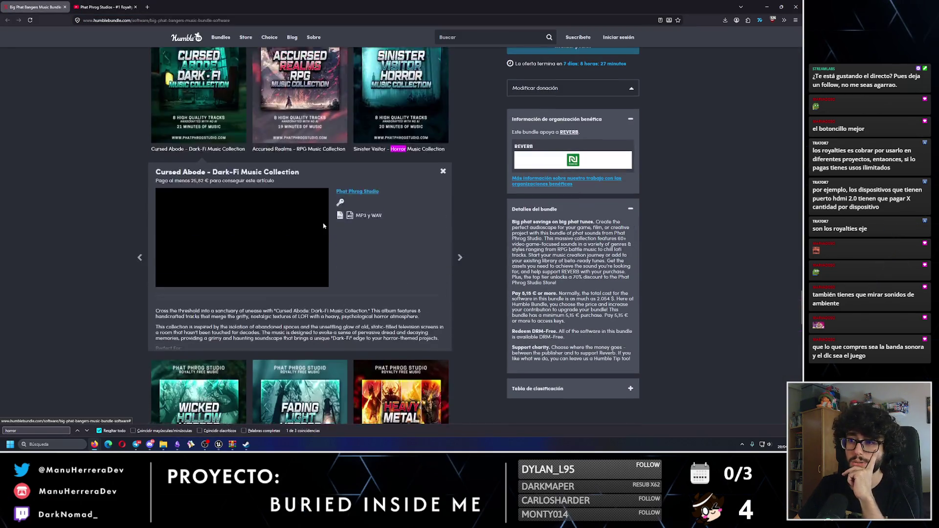
left_click(230, 168)
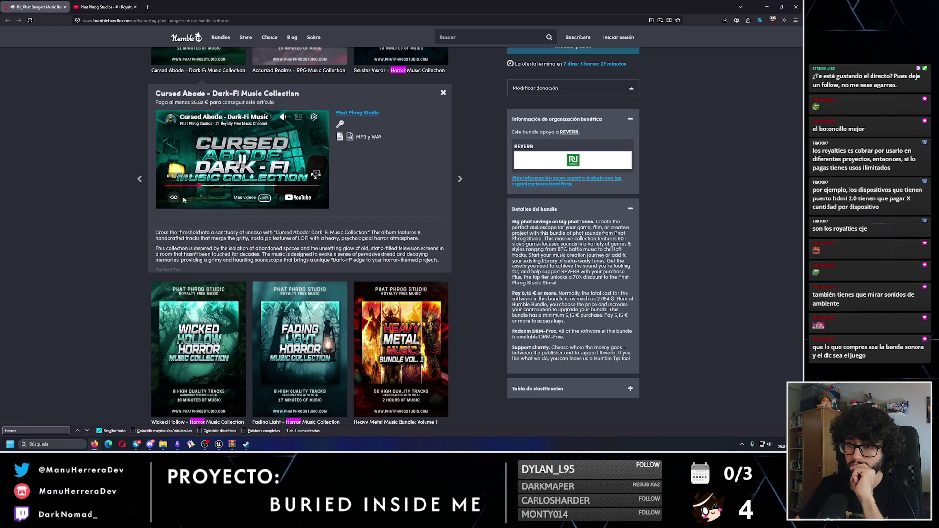
Step: Open Lumen Gorge – Piano Music Collection, skip its preview ahead, and scroll back to the bundle top
scroll(420, 246, "up", 8)
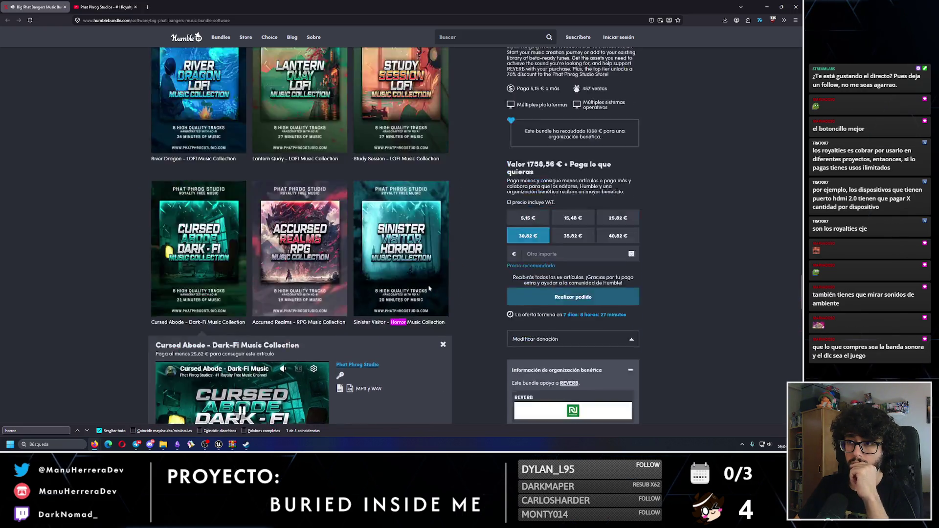
scroll(478, 250, "up", 3)
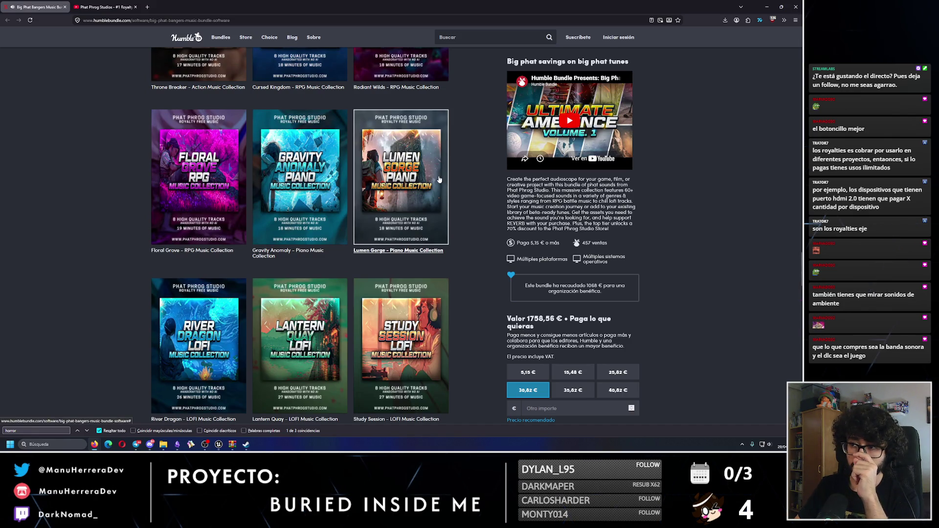
left_click(420, 180)
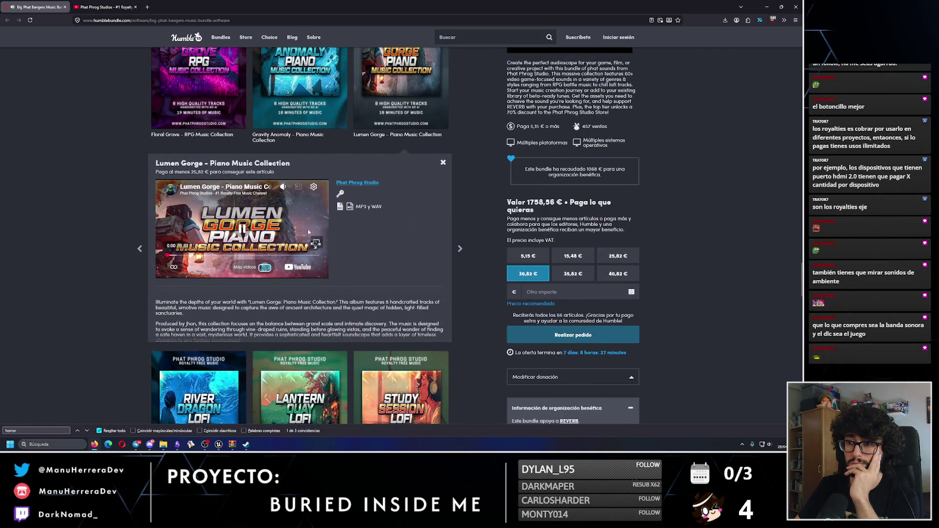
left_click(195, 255)
scroll(268, 235, "up", 1)
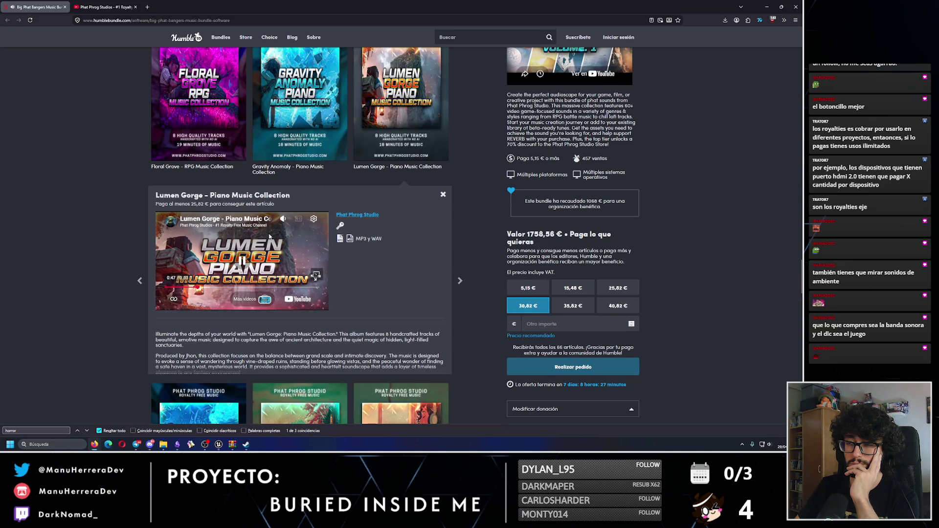
scroll(269, 237, "up", 2)
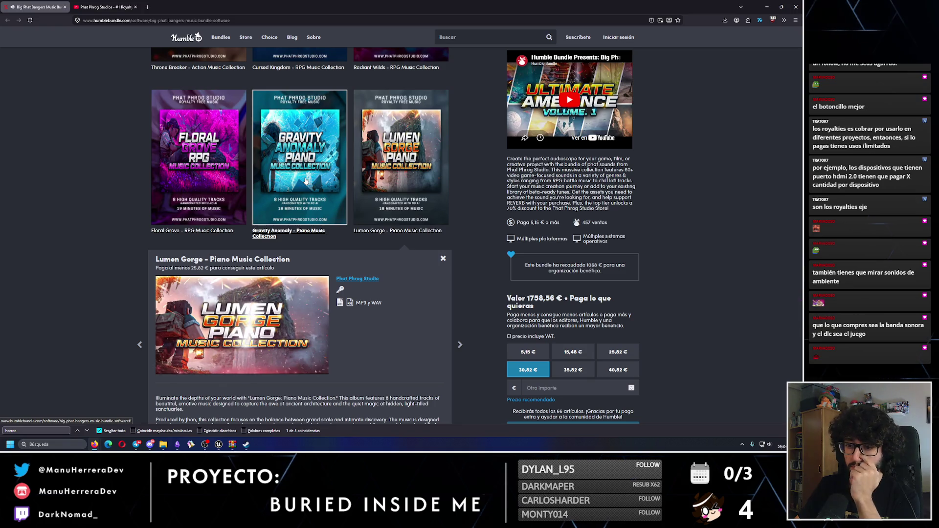
scroll(650, 321, "up", 4)
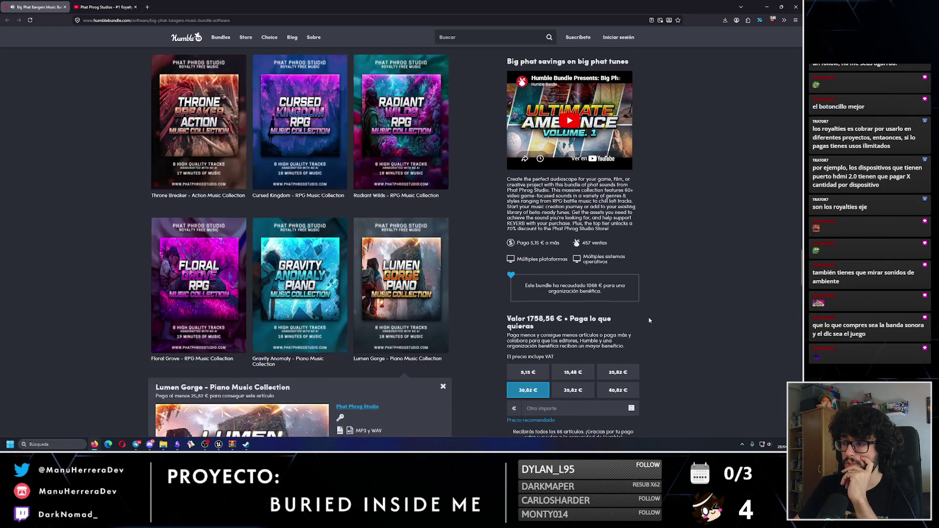
scroll(650, 321, "up", 20)
scroll(492, 359, "up", 20)
scroll(247, 131, "up", 10)
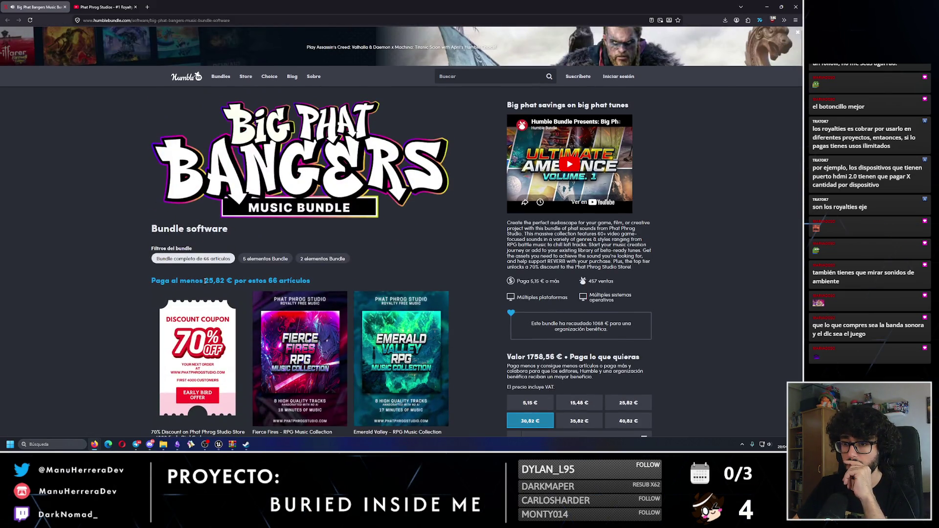
Step: Highlight the 25,82 € minimum price and toggle between the 5-item and 2-item tier filters
left_click_drag(206, 280, 225, 280)
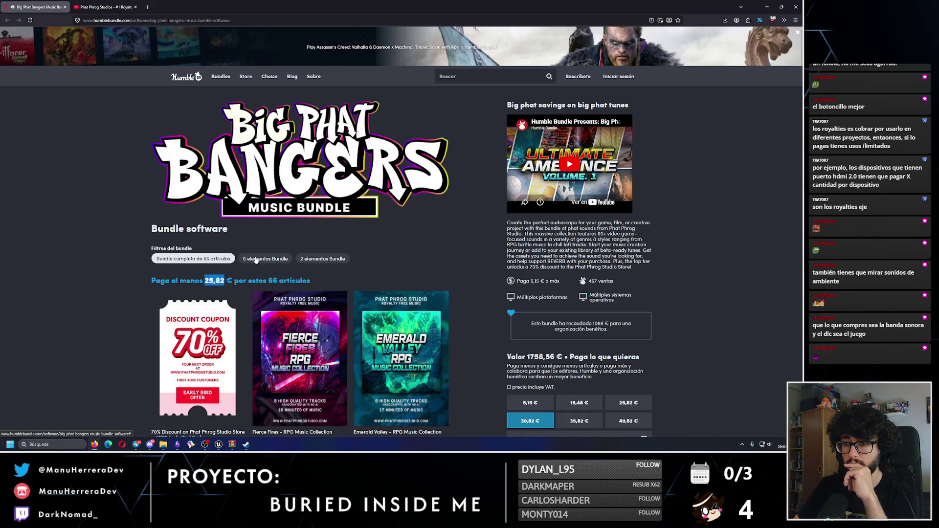
left_click(256, 259)
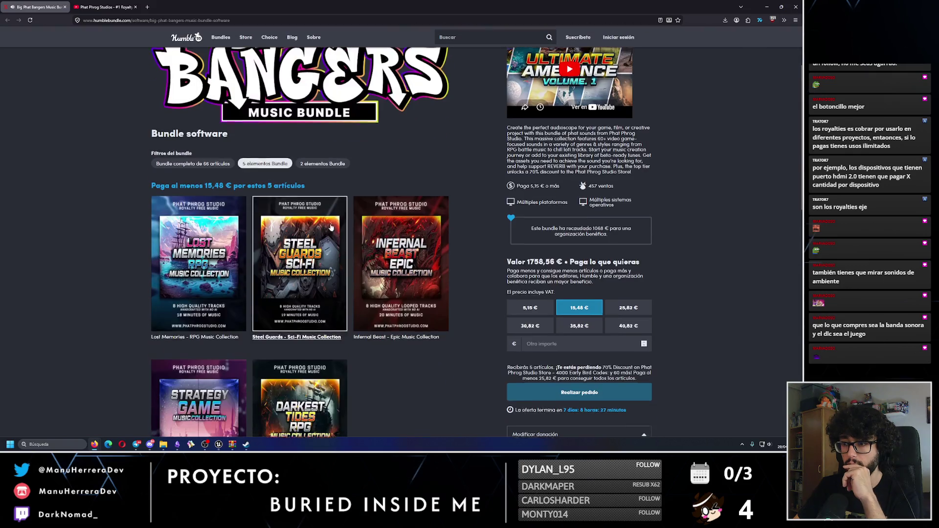
scroll(259, 266, "down", 2)
left_click(328, 168)
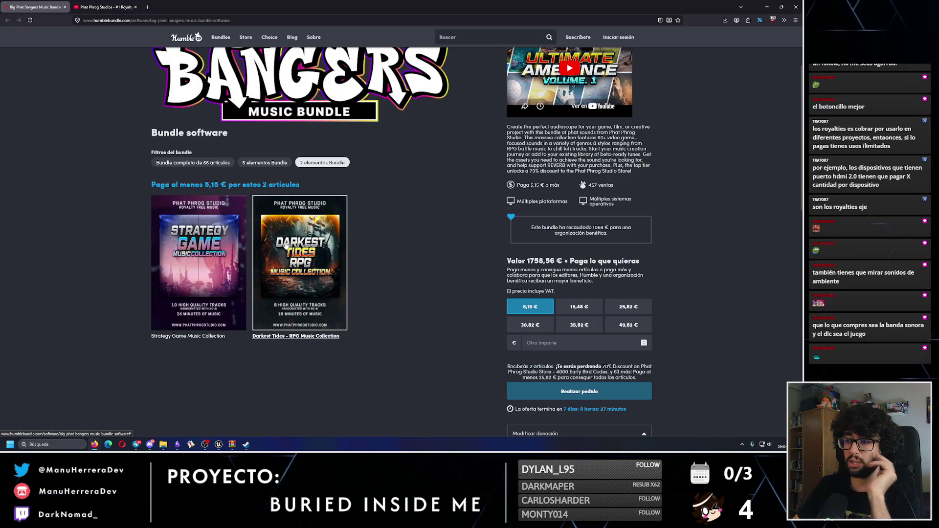
left_click(274, 164)
scroll(275, 166, "down", 2)
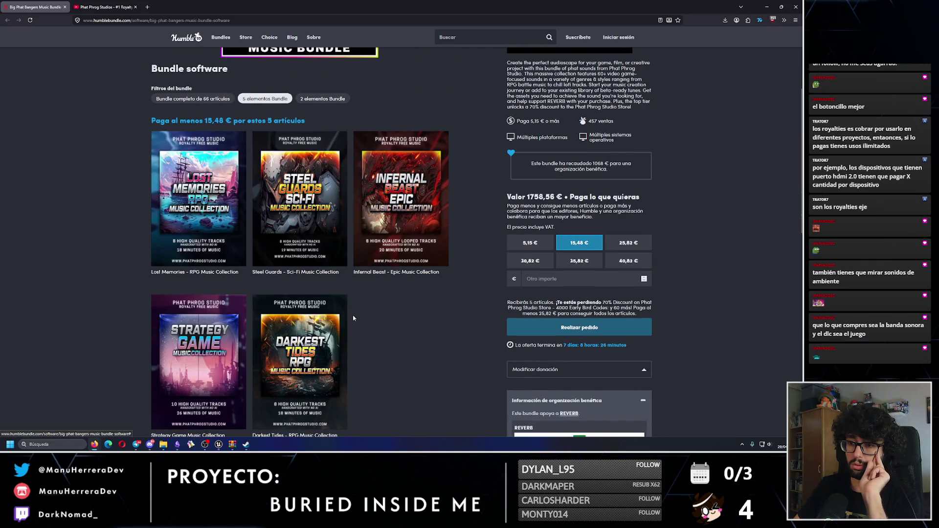
left_click(308, 99)
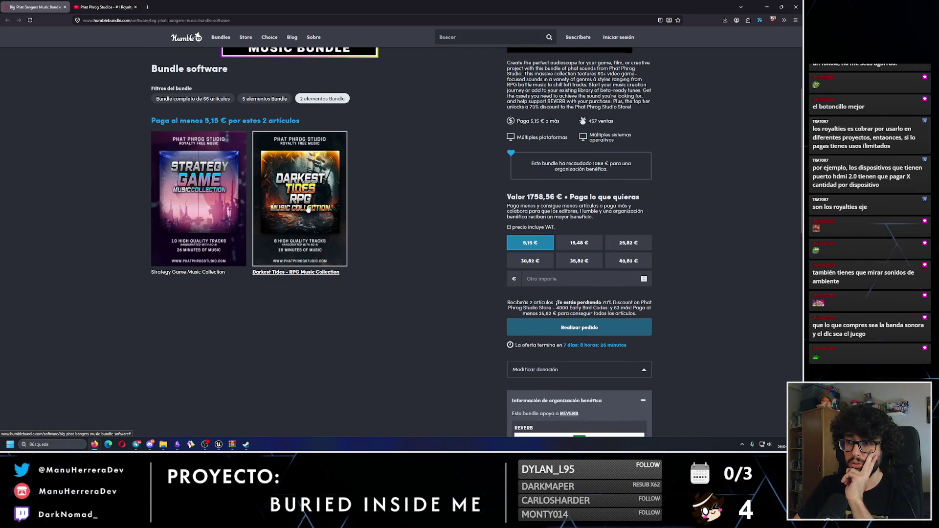
Step: Open the Darkest Tides – RPG Music Collection details in the 5,15 € two-item tier
left_click(300, 195)
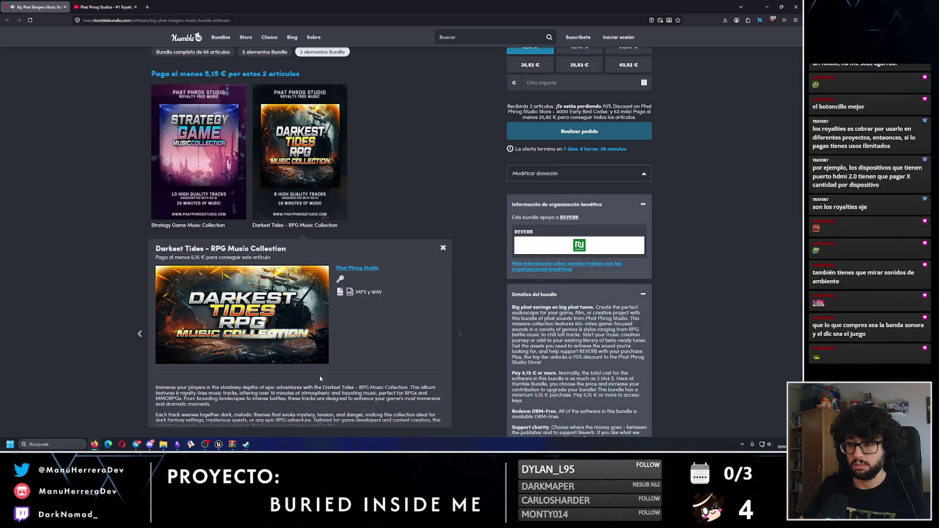
mouse_move(227, 343)
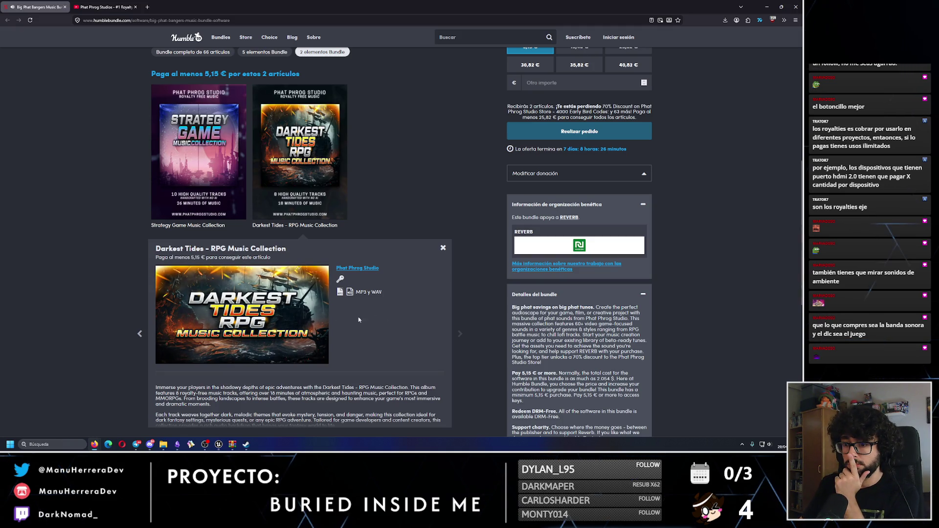
scroll(327, 318, "up", 1)
Step: Switch from the 5-item tier back to the full 66-item bundle and scroll down the listing
scroll(327, 318, "up", 1)
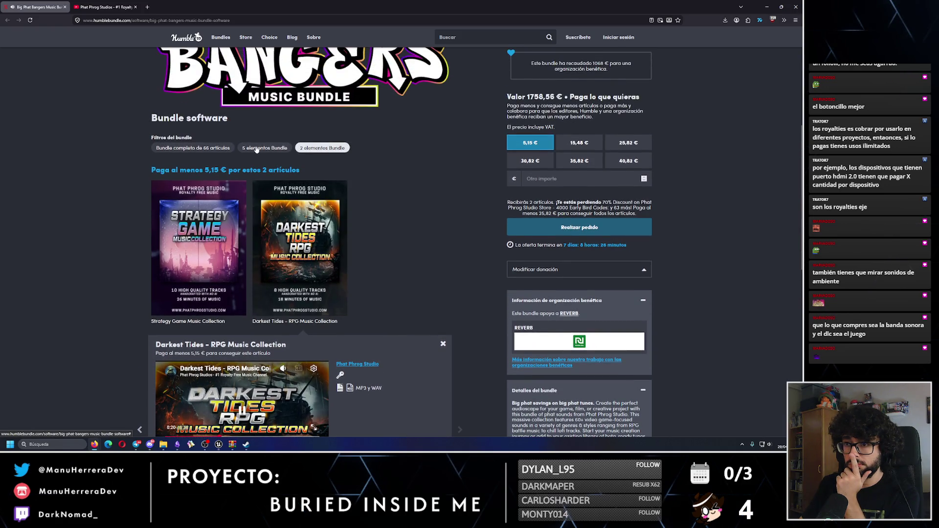
left_click(265, 147)
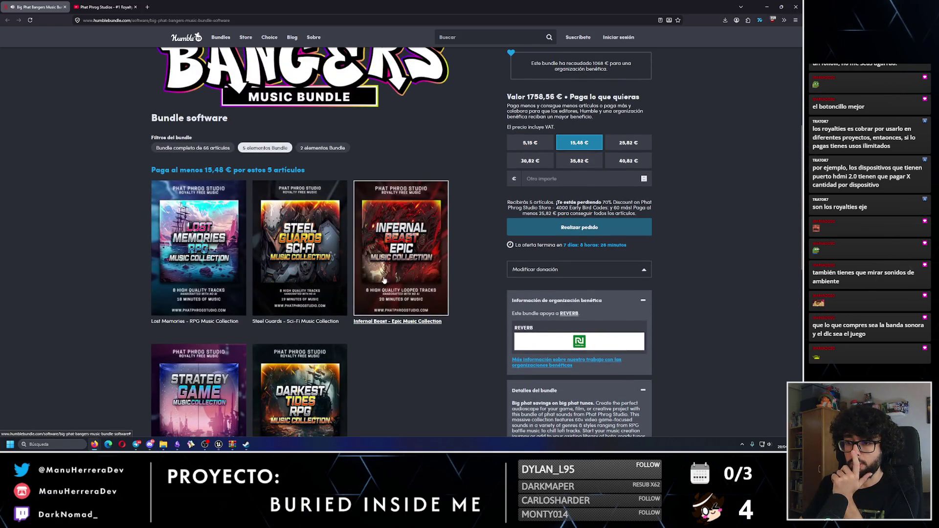
left_click(221, 147)
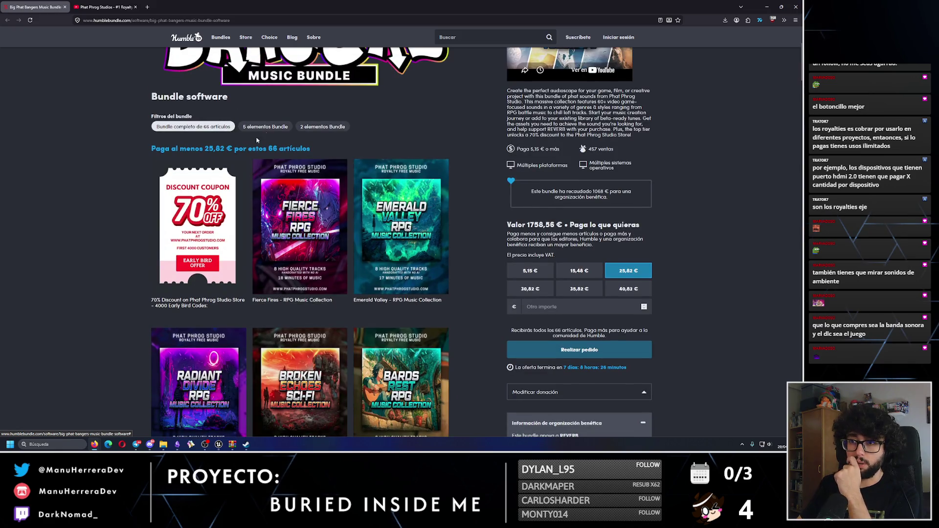
scroll(292, 248, "down", 3)
scroll(345, 262, "down", 15)
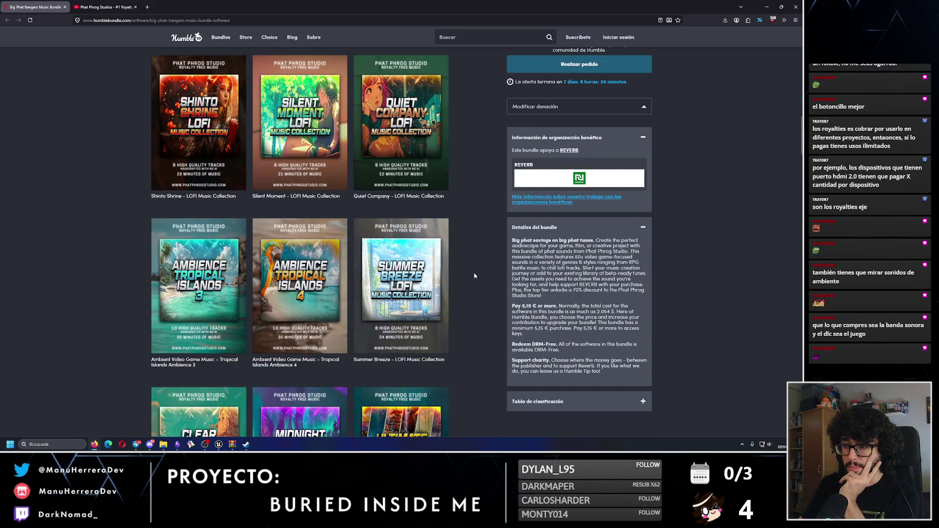
scroll(474, 276, "down", 5)
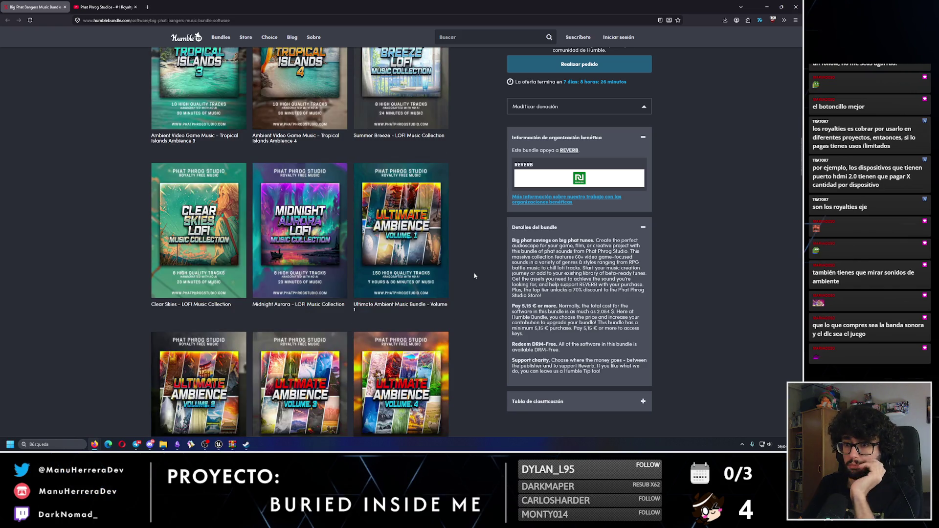
scroll(473, 276, "down", 1)
scroll(474, 276, "down", 1)
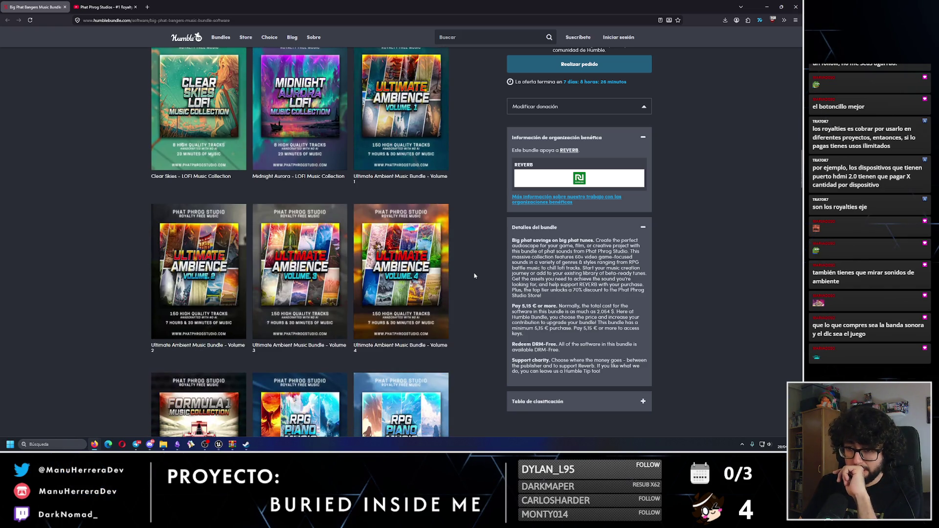
Step: Open the Ultimate Ambient Music Bundle – Volume 2 details and play its preview video
left_click(203, 277)
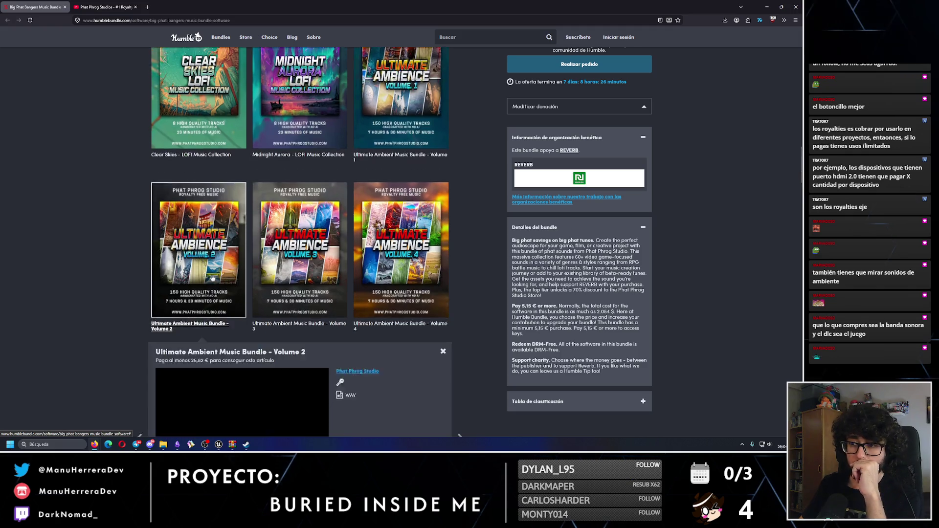
scroll(244, 259, "up", 2)
left_click(247, 258)
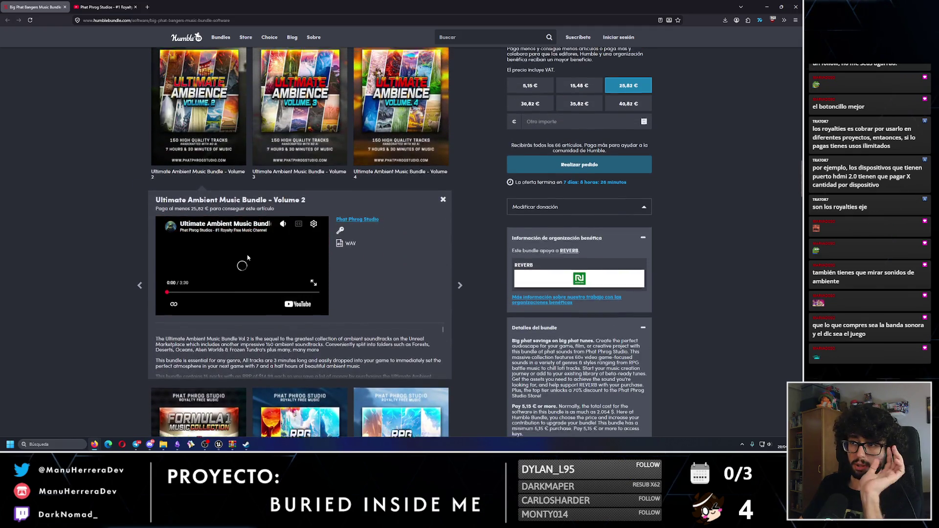
scroll(240, 288, "up", 2)
scroll(228, 312, "down", 1)
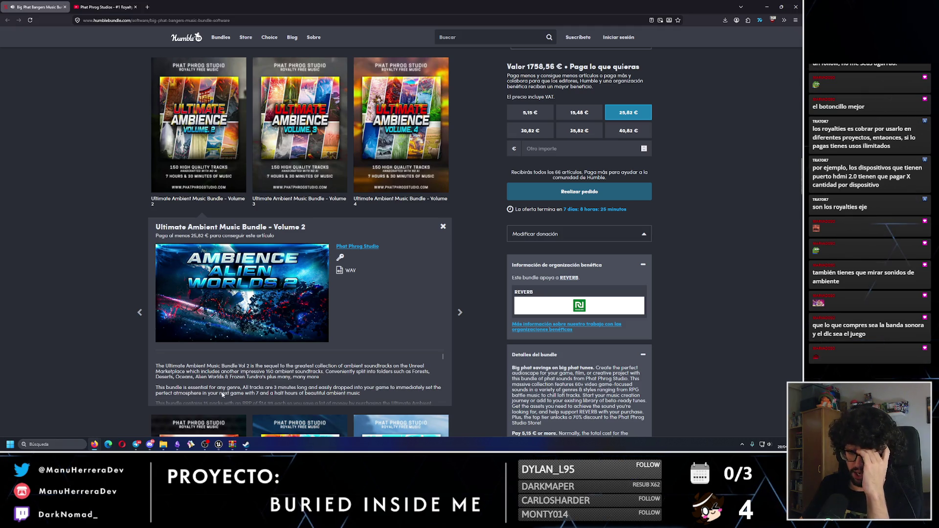
Step: Play the Volume 2 ambient preview, skip to the caves and Frozen Tundra sections, and pause it
left_click(206, 328)
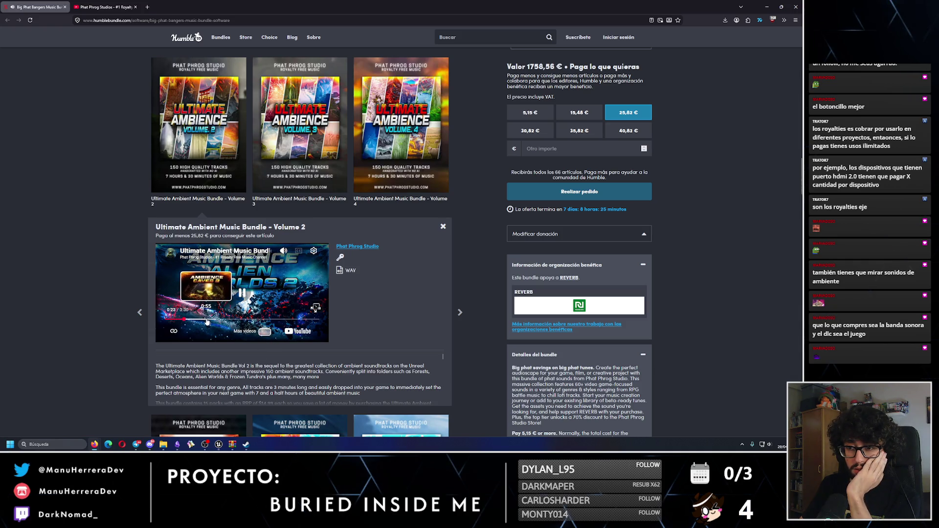
left_click(207, 318)
left_click(248, 318)
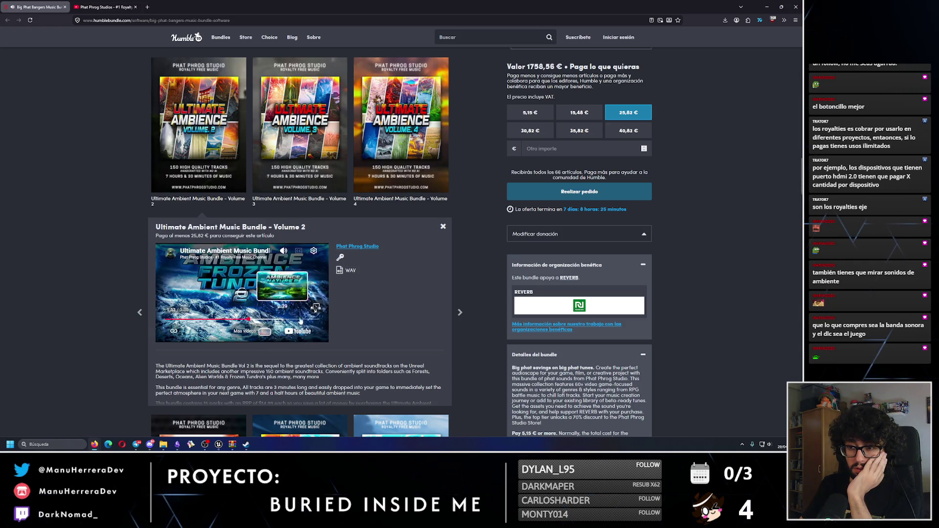
key("space")
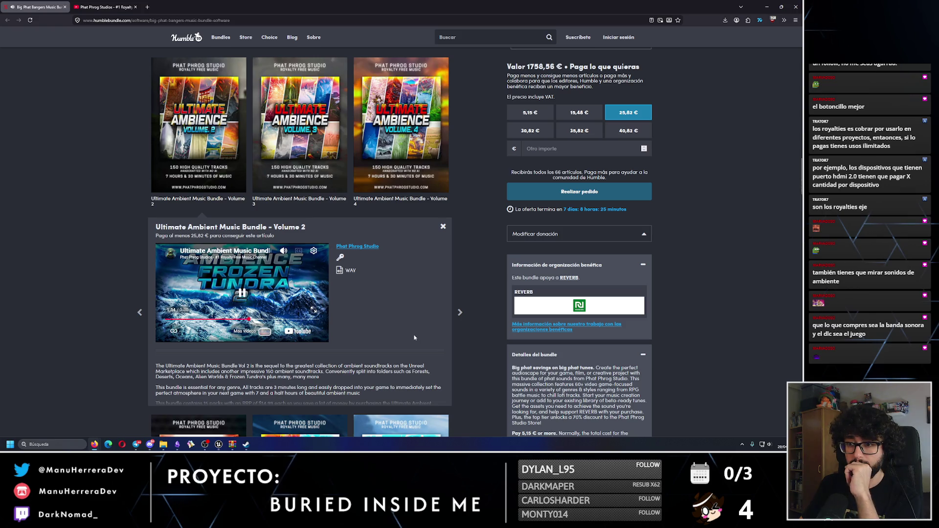
left_click(275, 319)
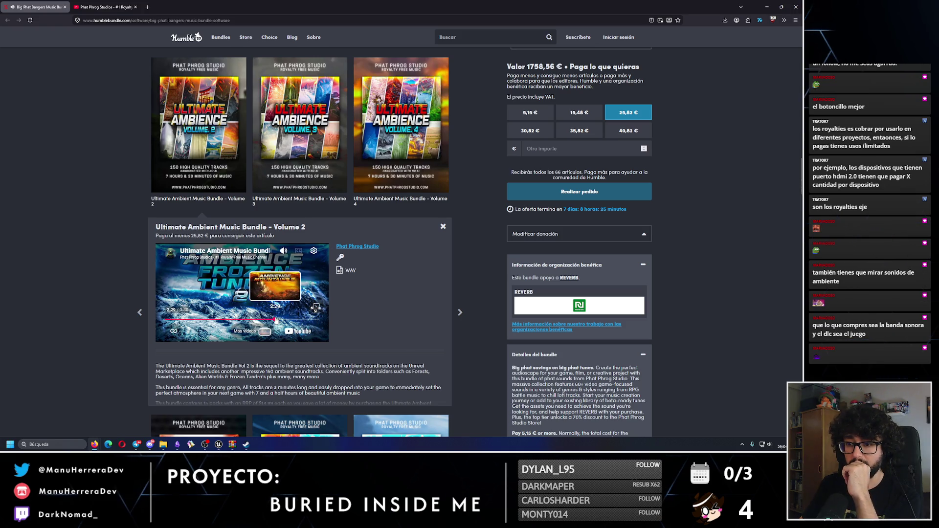
Step: Open the Formula 1 Music Collection details and play its preview
scroll(397, 244, "down", 3)
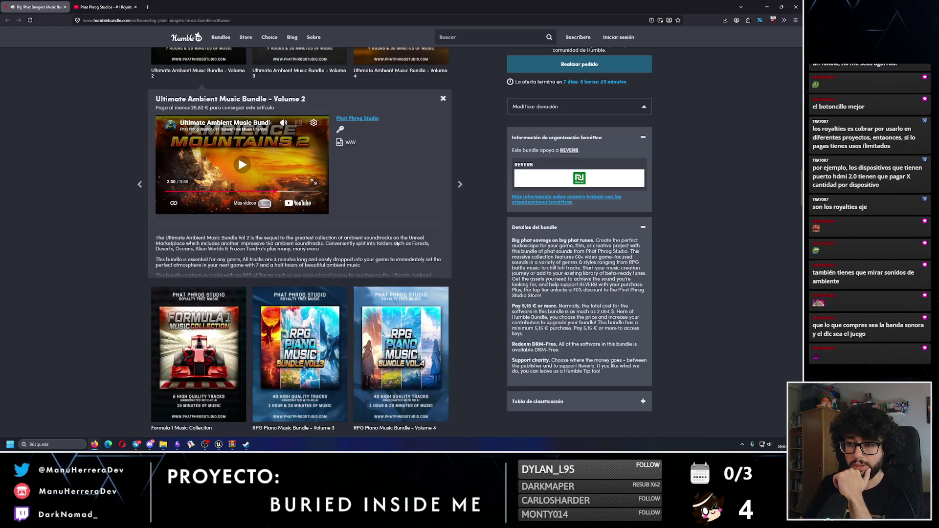
scroll(397, 243, "down", 3)
left_click(234, 196)
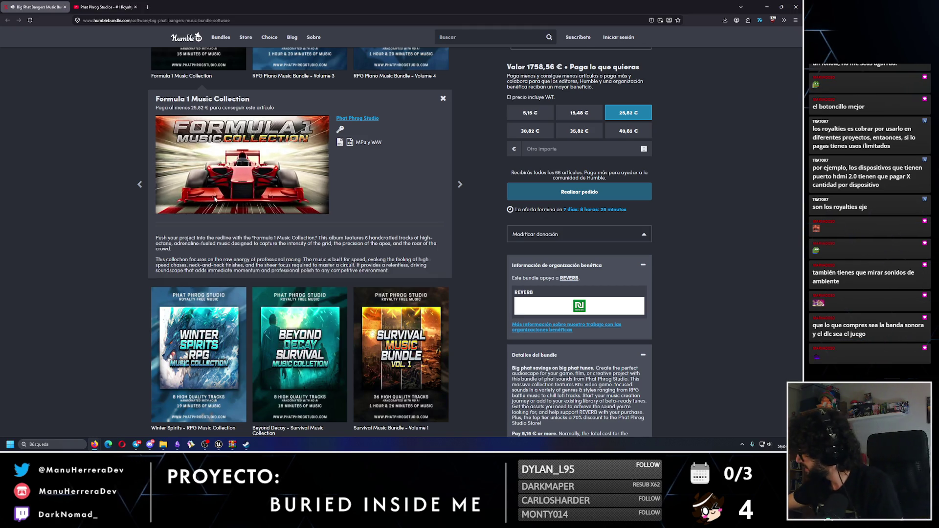
left_click(215, 198)
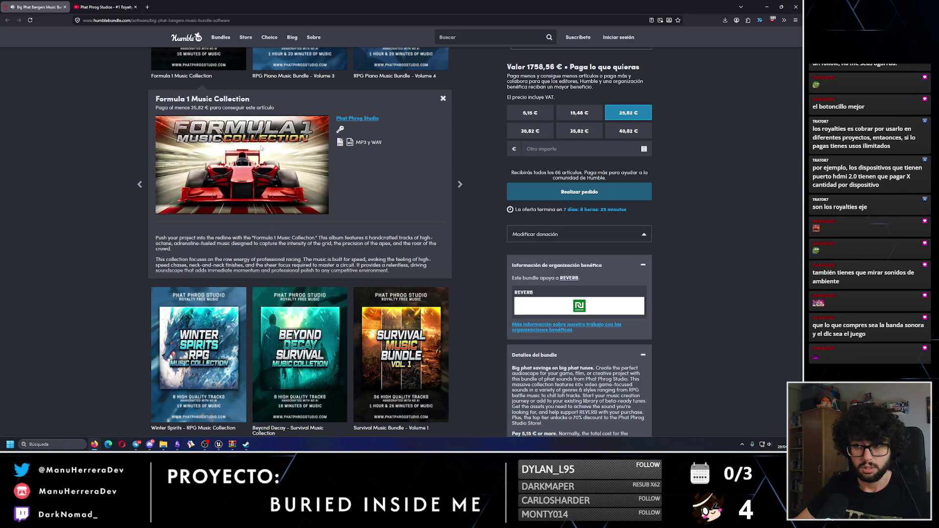
Step: Open the Defeat Outros – Game Sounds Collection and play its preview video
mouse_move(228, 163)
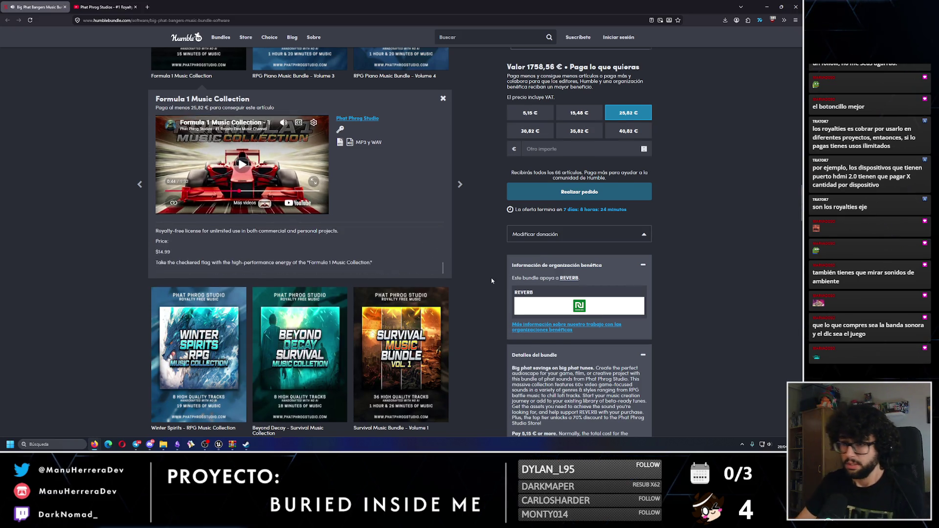
scroll(491, 278, "down", 3)
scroll(492, 278, "down", 3)
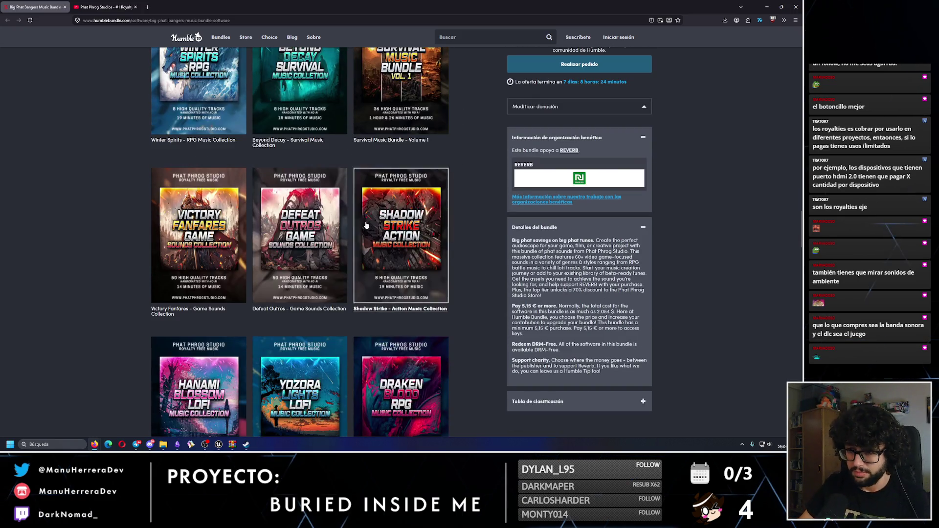
left_click(295, 213)
left_click(233, 163)
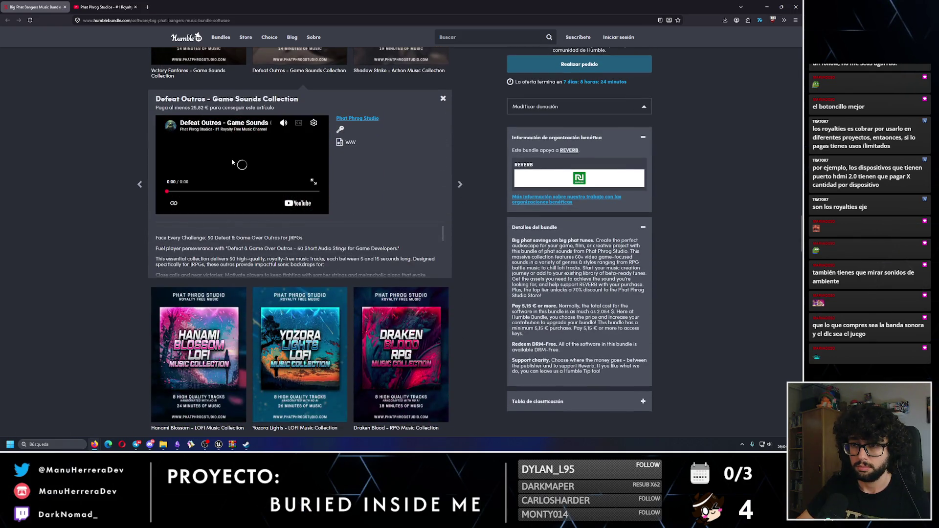
Step: Scroll down the collection grid to the Malevolent Orchestra, Midnight Knock and Steel Guards row
scroll(463, 226, "up", 2)
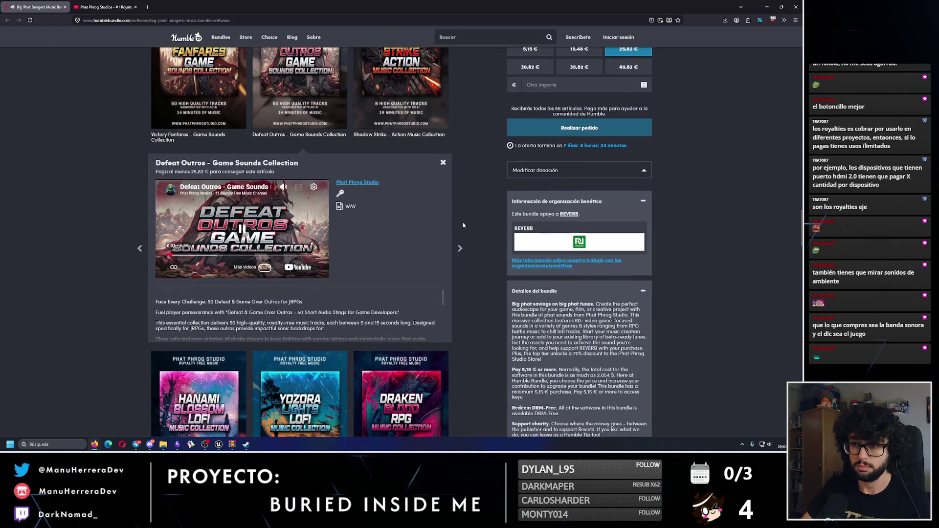
scroll(463, 226, "up", 1)
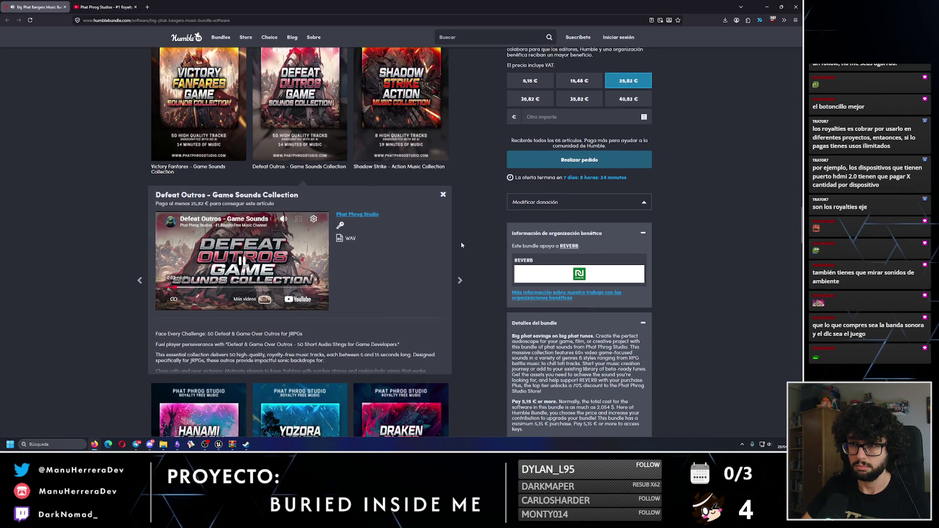
scroll(462, 239, "down", 7)
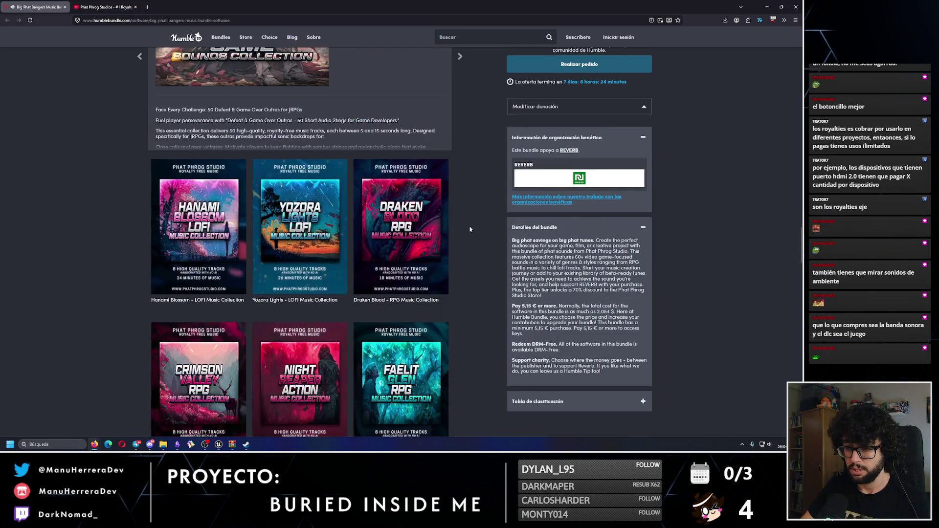
scroll(467, 231, "down", 4)
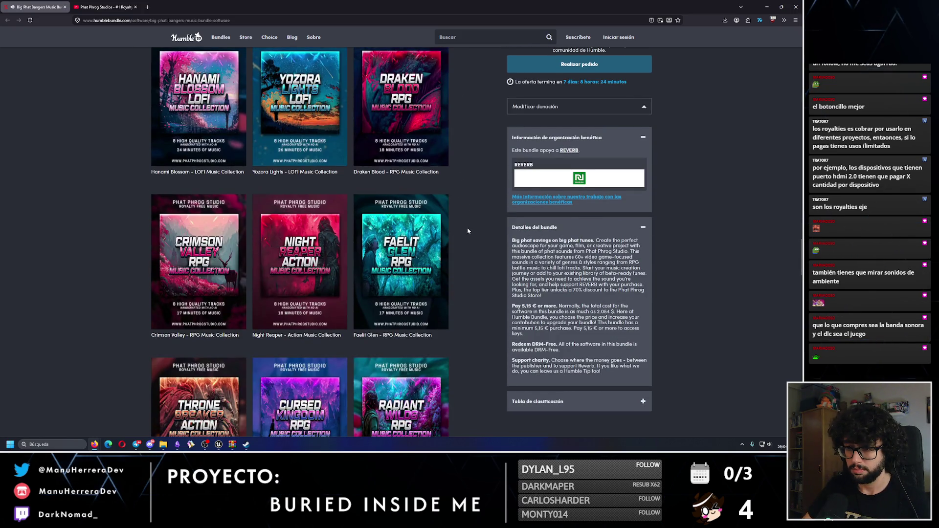
scroll(468, 231, "down", 3)
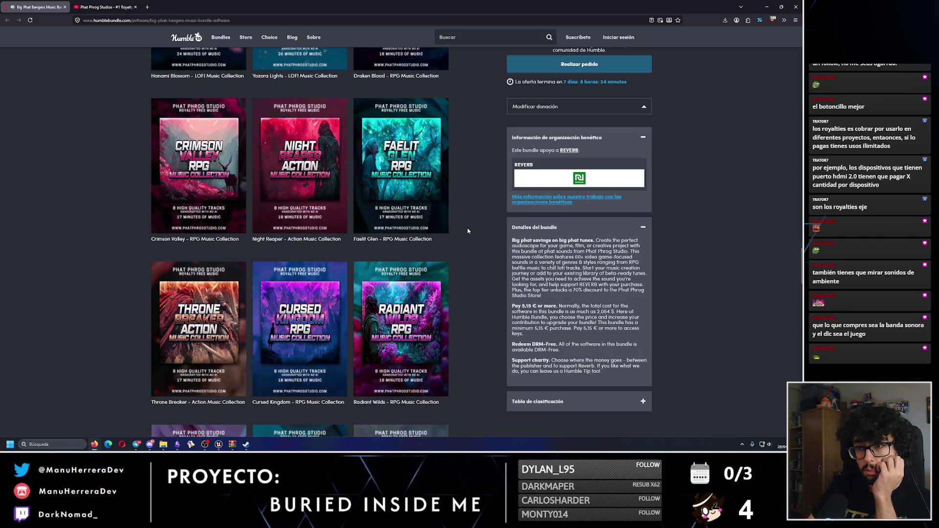
scroll(468, 231, "down", 9)
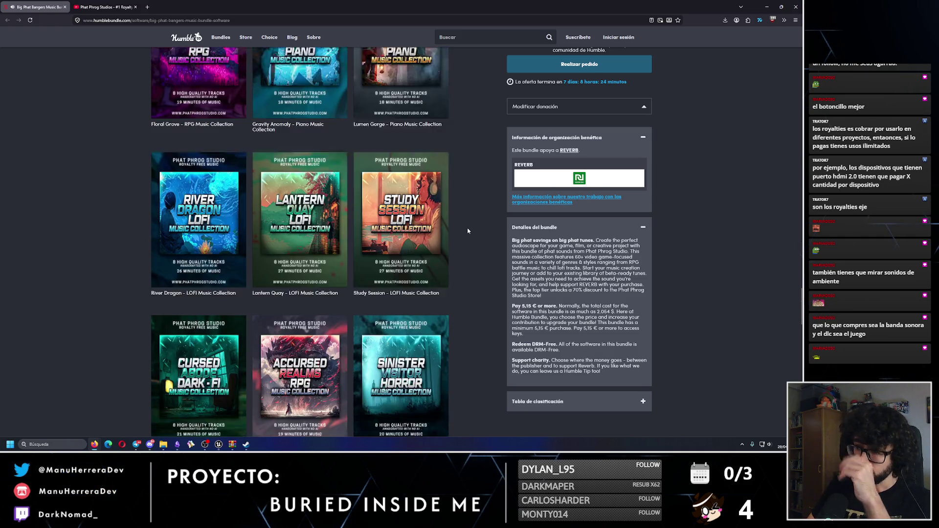
scroll(467, 231, "down", 9)
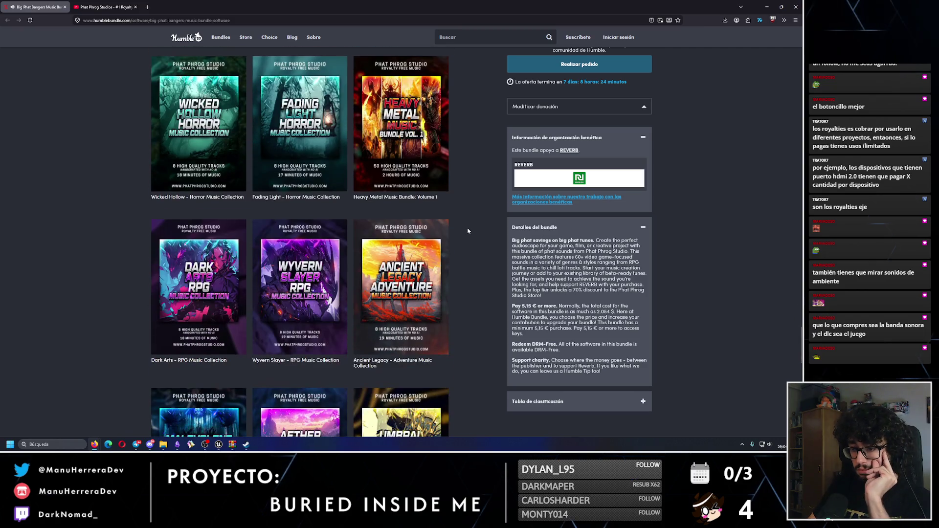
scroll(468, 231, "down", 2)
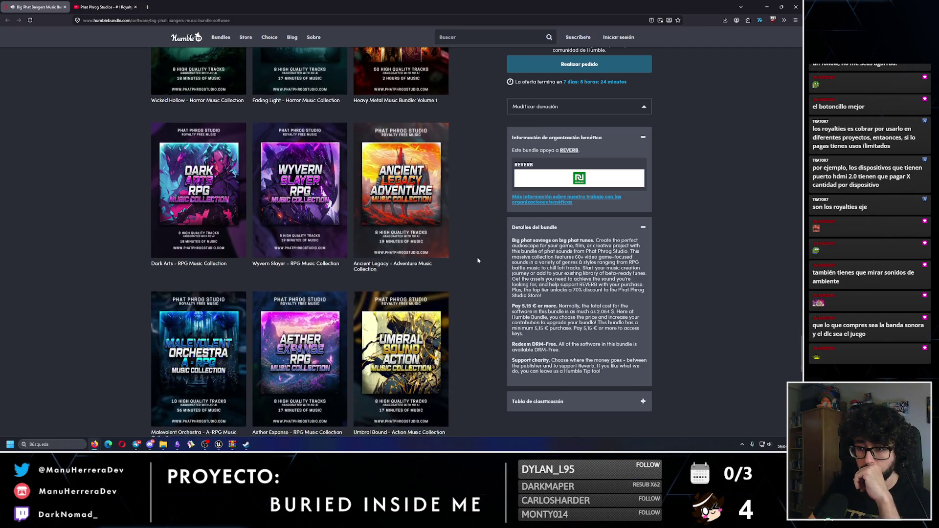
scroll(478, 260, "down", 3)
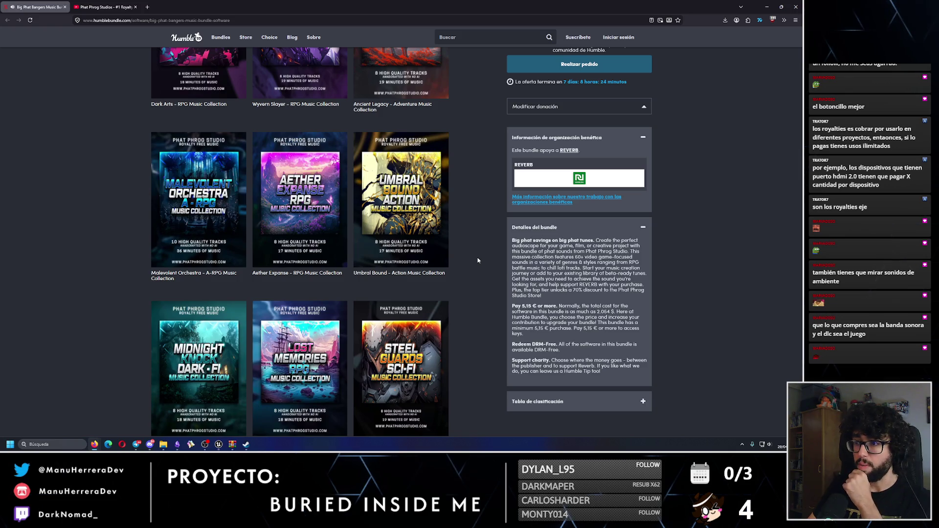
scroll(478, 260, "down", 1)
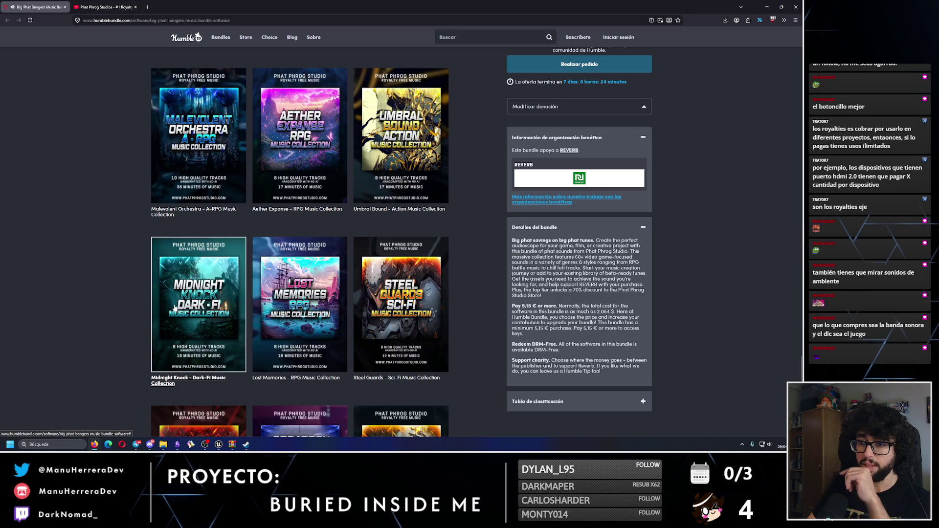
Step: Open the Midnight Knock – Dark-Fi Music Collection, play its preview and skip to 0:32
left_click(242, 322)
scroll(242, 323, "down", 3)
left_click(241, 164)
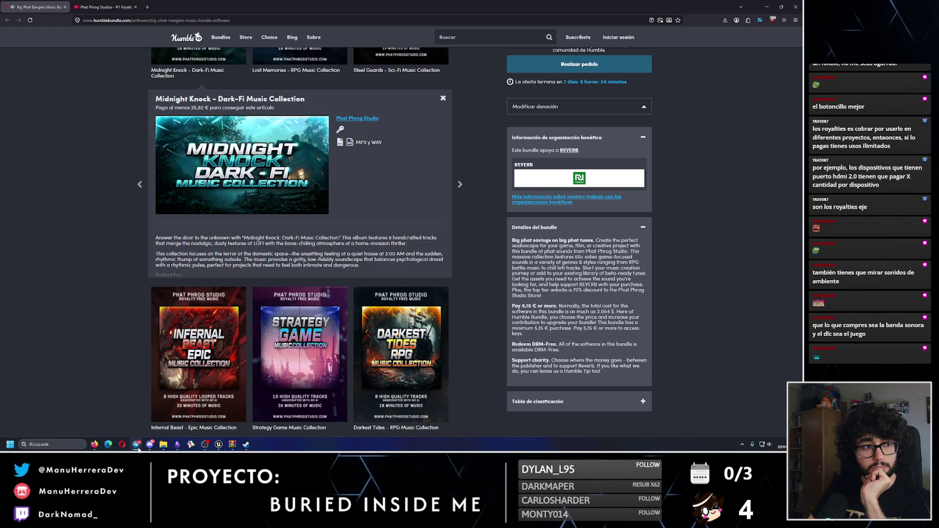
mouse_move(243, 186)
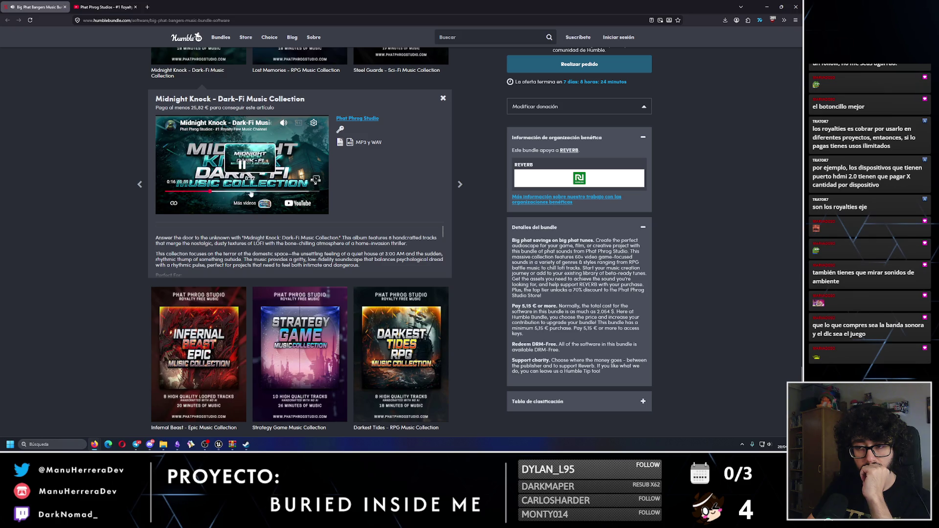
left_click(250, 193)
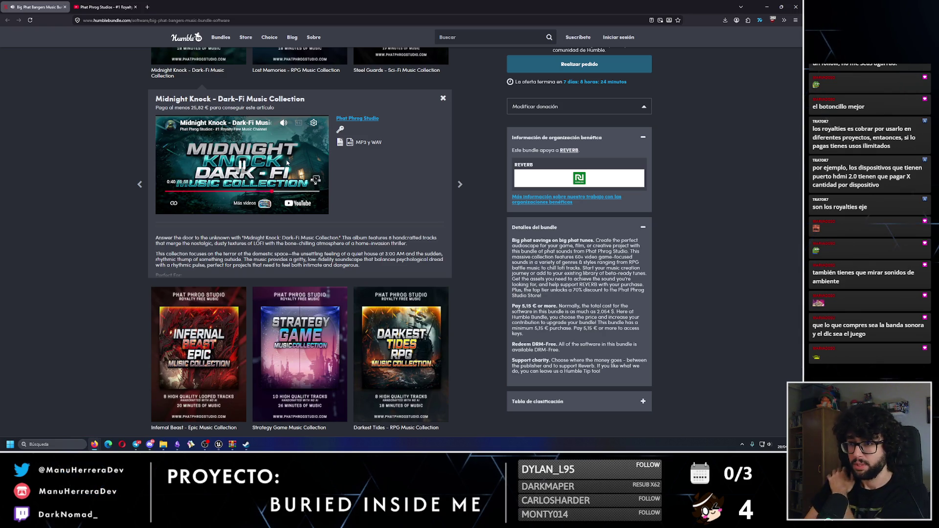
Step: Return to the top of the Big Phat Bangers page listing all 66 items
scroll(304, 254, "down", 3)
scroll(481, 266, "down", 3)
scroll(480, 265, "down", 3)
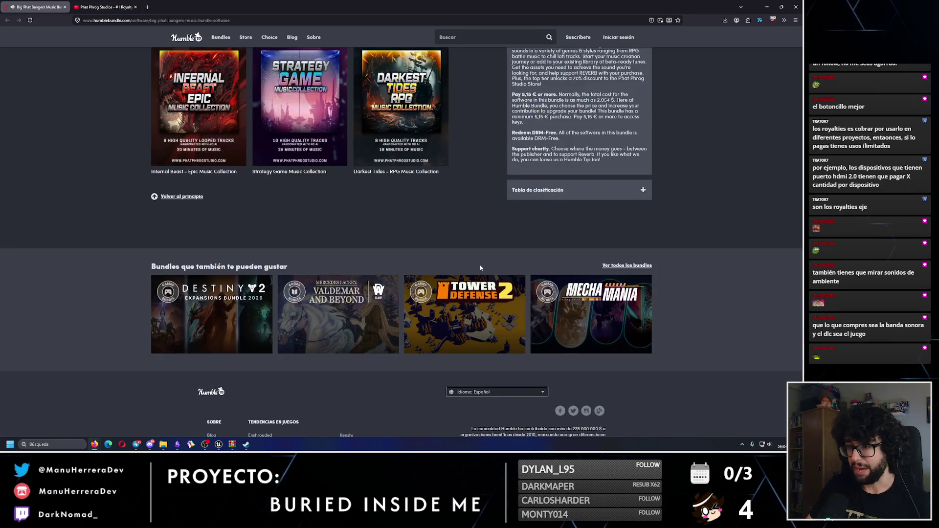
left_click(803, 357)
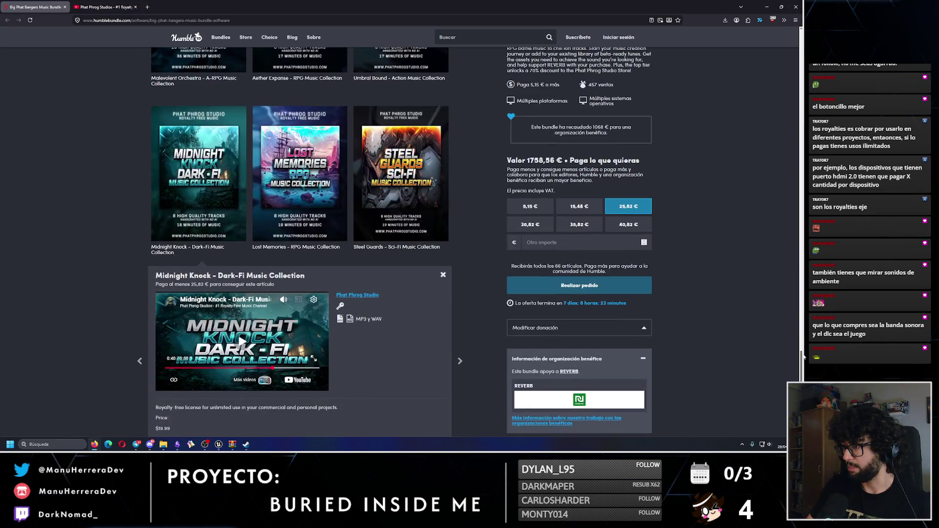
left_click_drag(802, 357, 803, 59)
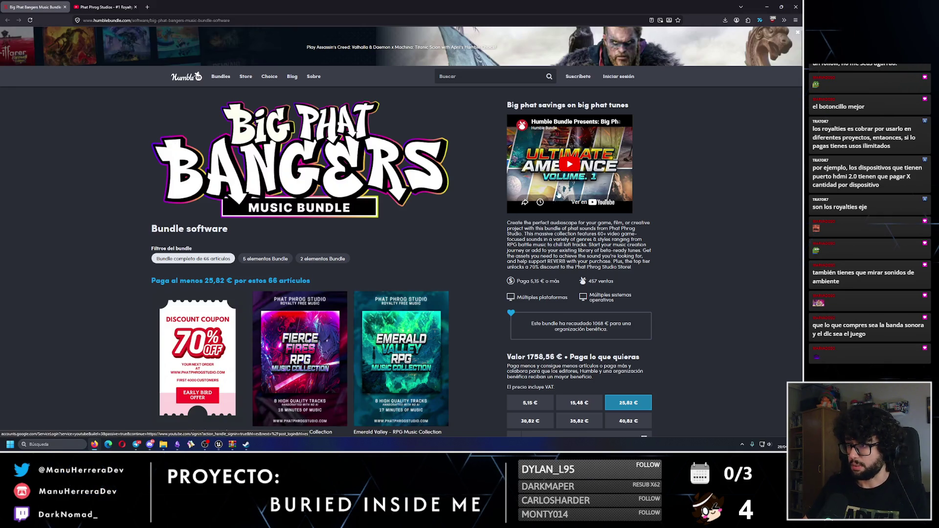
Step: Play the bundle's featured video, then open Ultimate Ambient Volume 3 and start its preview
left_click(574, 160)
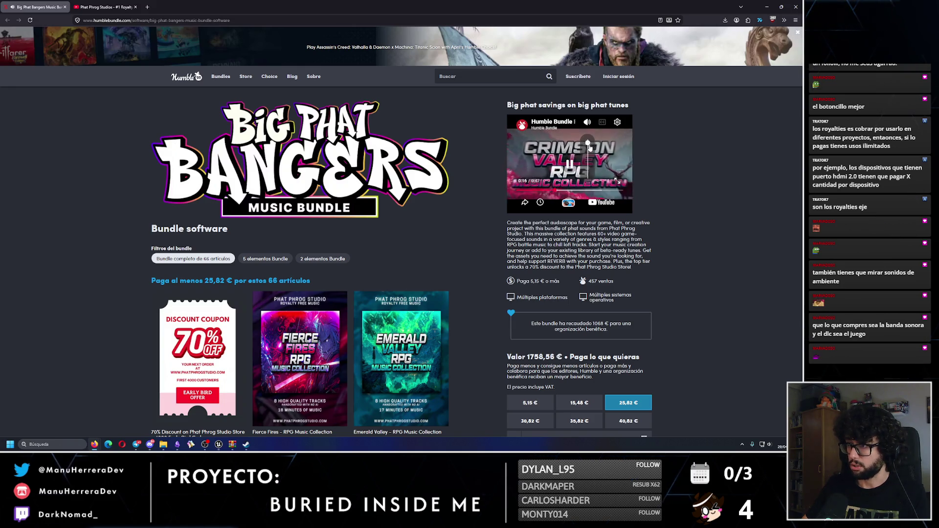
scroll(372, 286, "down", 8)
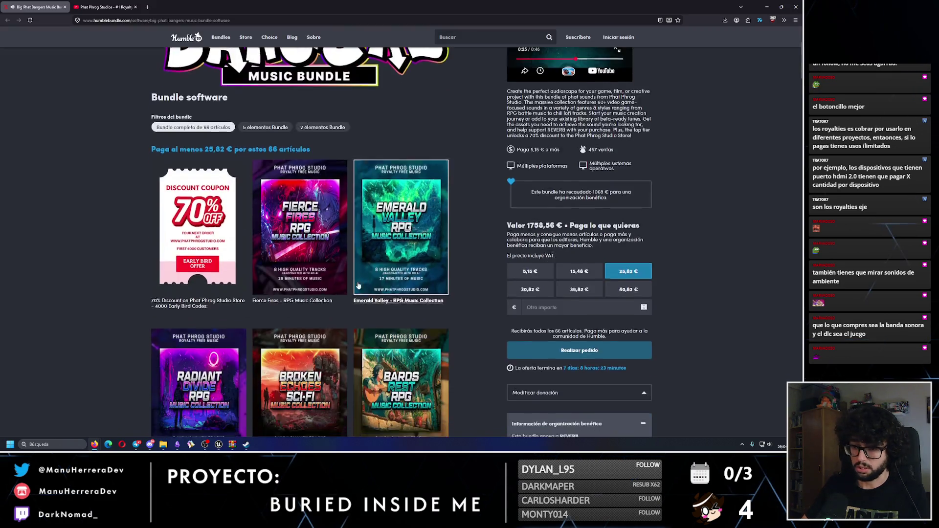
scroll(372, 286, "down", 18)
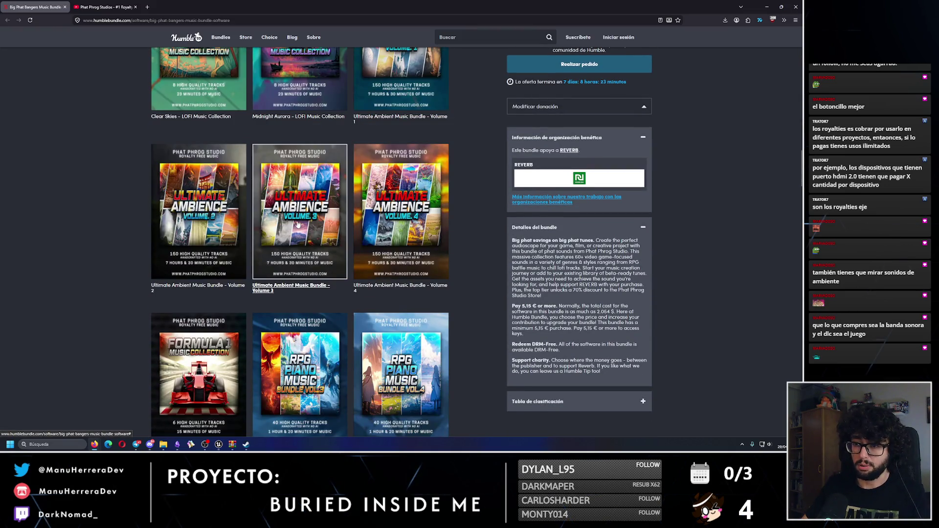
left_click(297, 224)
scroll(296, 147, "up", 2)
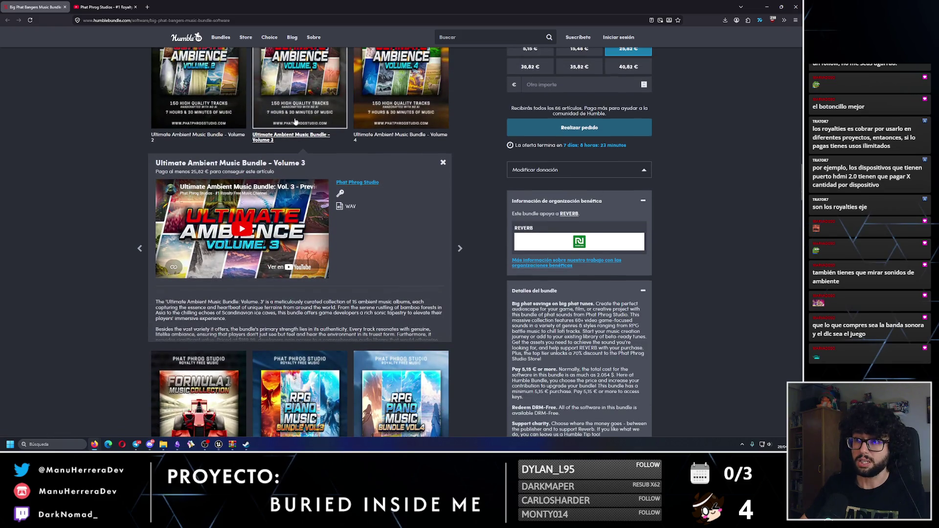
left_click(241, 229)
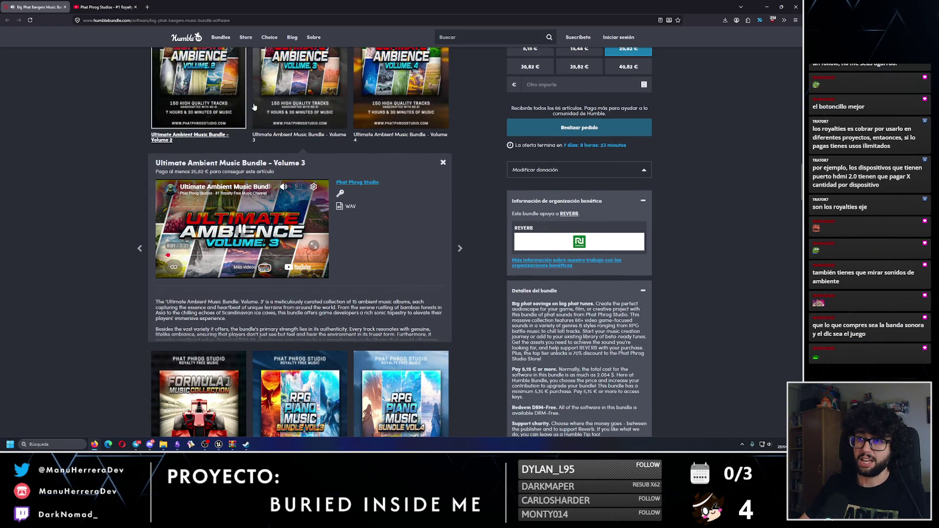
Step: Skim the Volume 3 preview from bamboo forest to Lava Fields, then open Volume 4 details
scroll(319, 131, "up", 1)
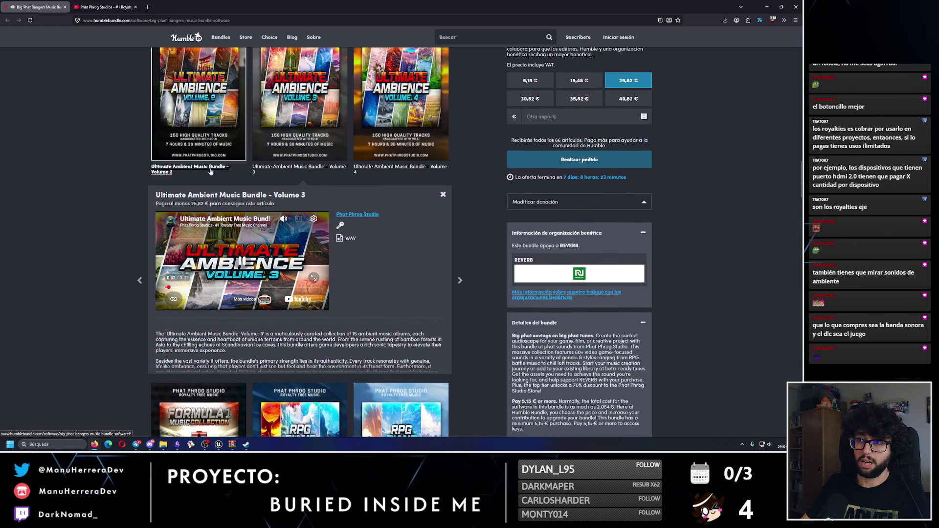
left_click(186, 287)
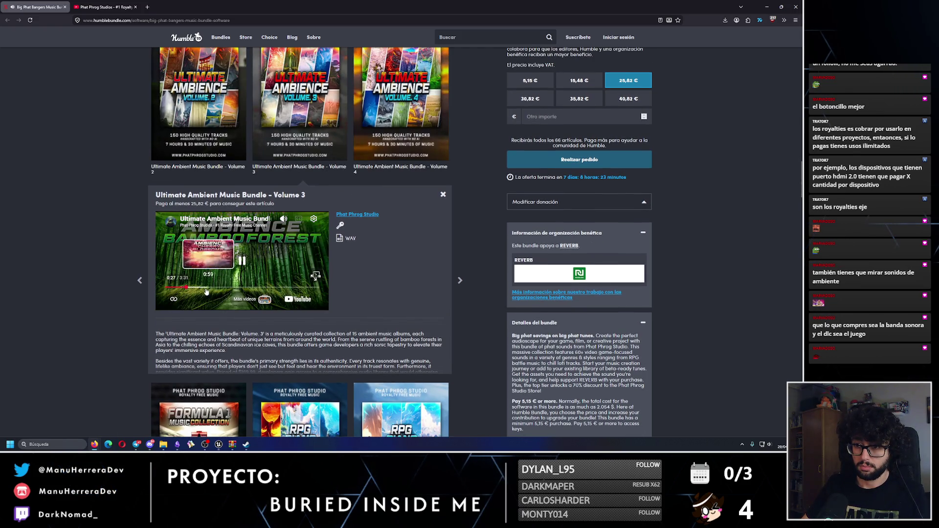
left_click(214, 288)
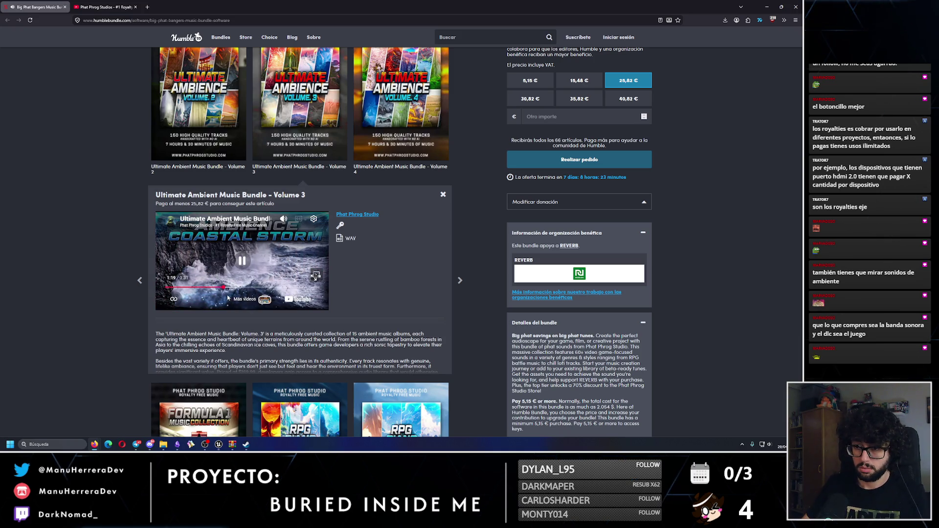
left_click(230, 287)
left_click(239, 287)
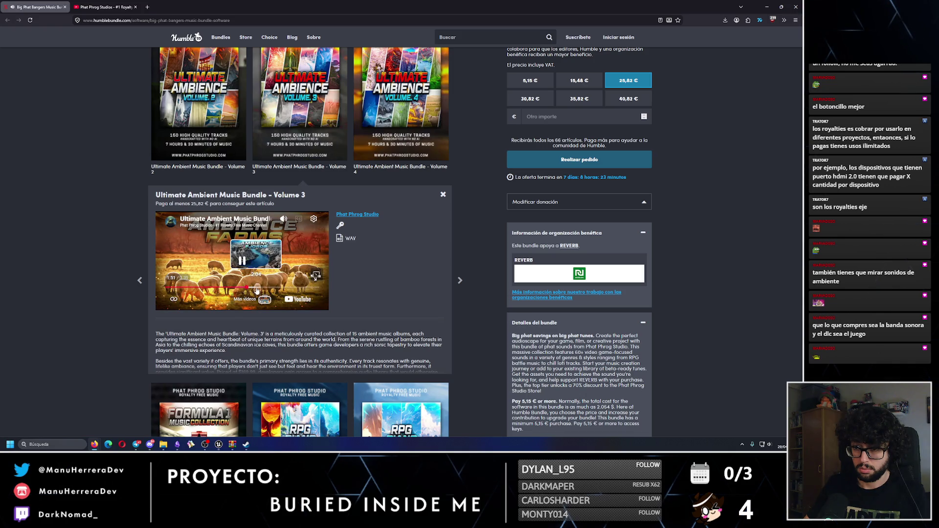
left_click(258, 288)
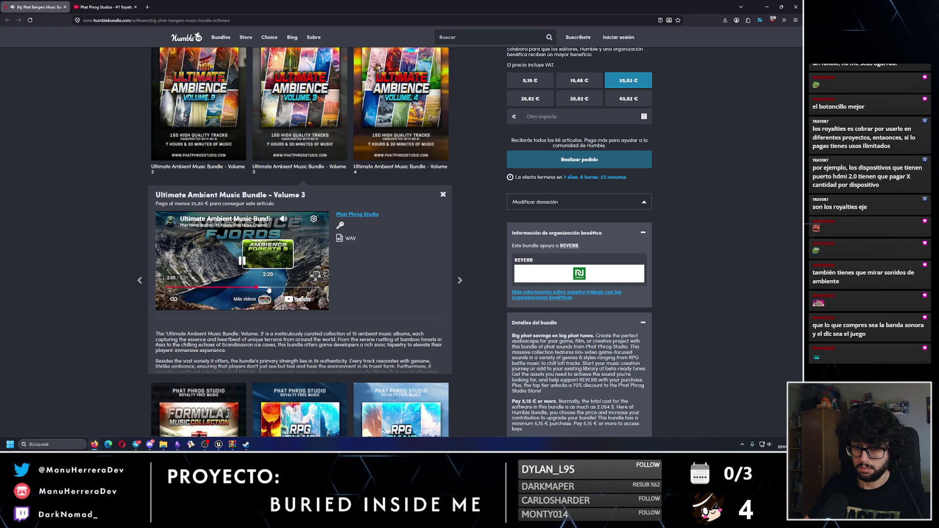
left_click(263, 288)
left_click(279, 288)
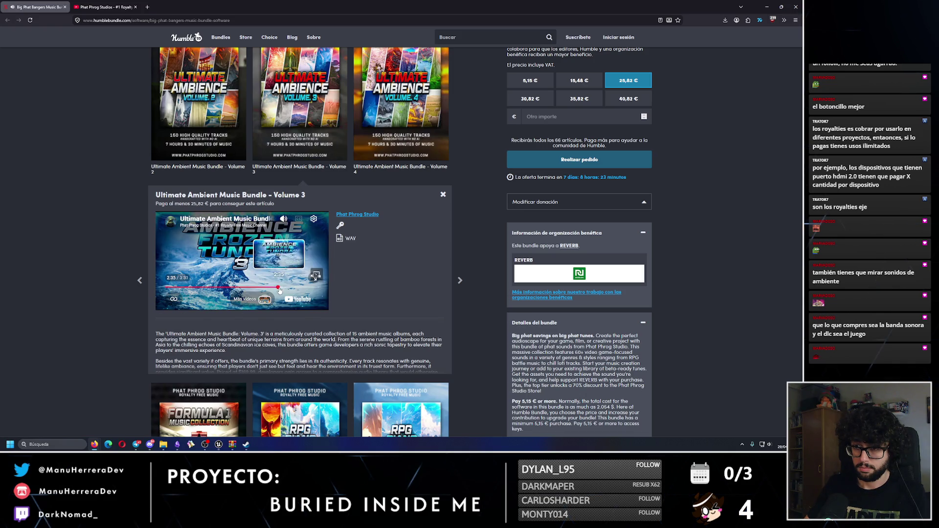
left_click(295, 288)
left_click(305, 288)
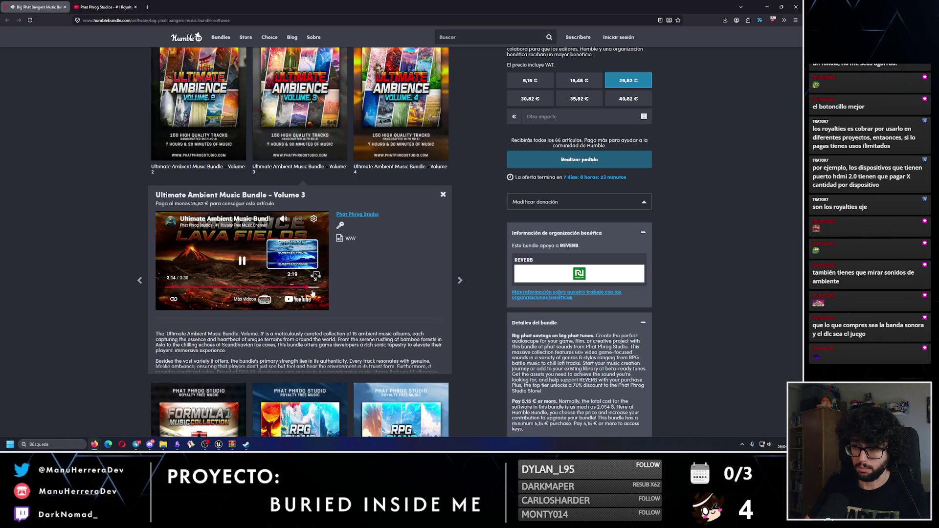
left_click(401, 112)
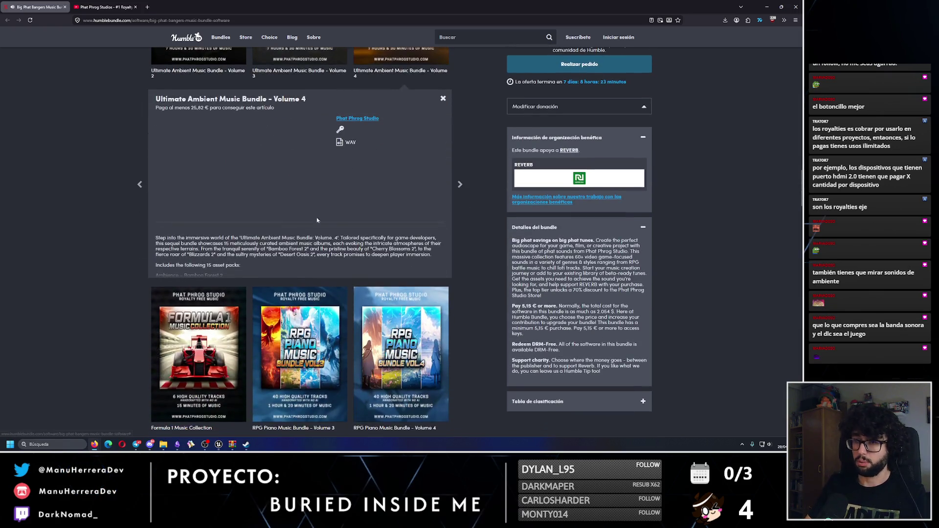
Step: Skim the Volume 4 preview from Bamboo Forest 2 through Caves 4 and Coastal Storm 2 to Farms 2
scroll(317, 220, "up", 1)
scroll(201, 309, "up", 1)
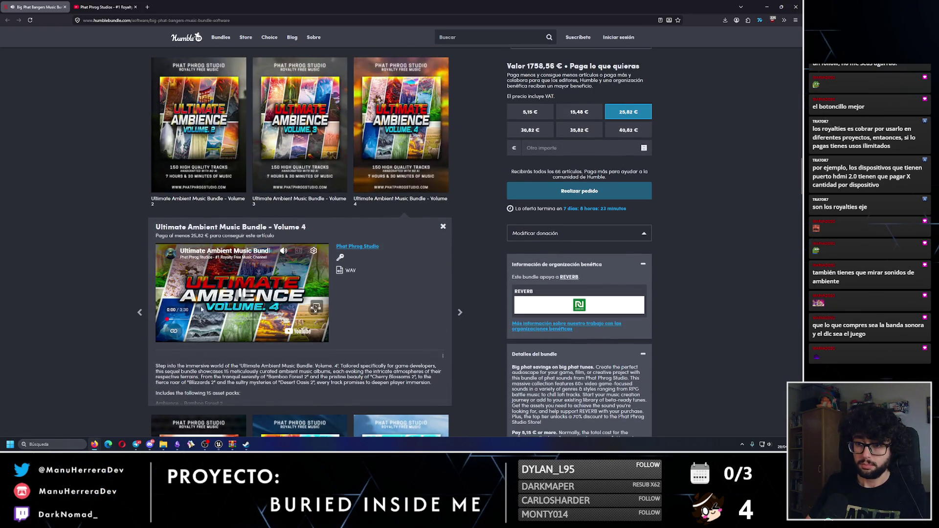
left_click(186, 320)
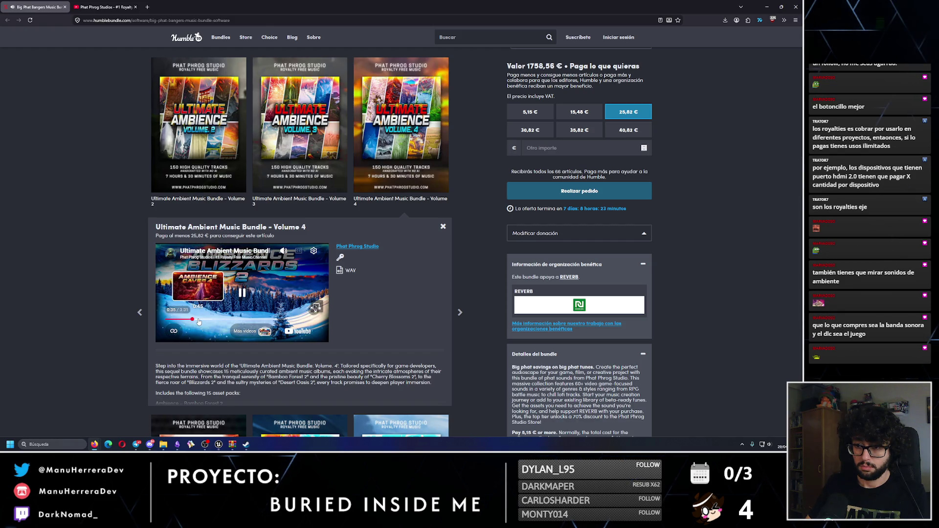
left_click(201, 321)
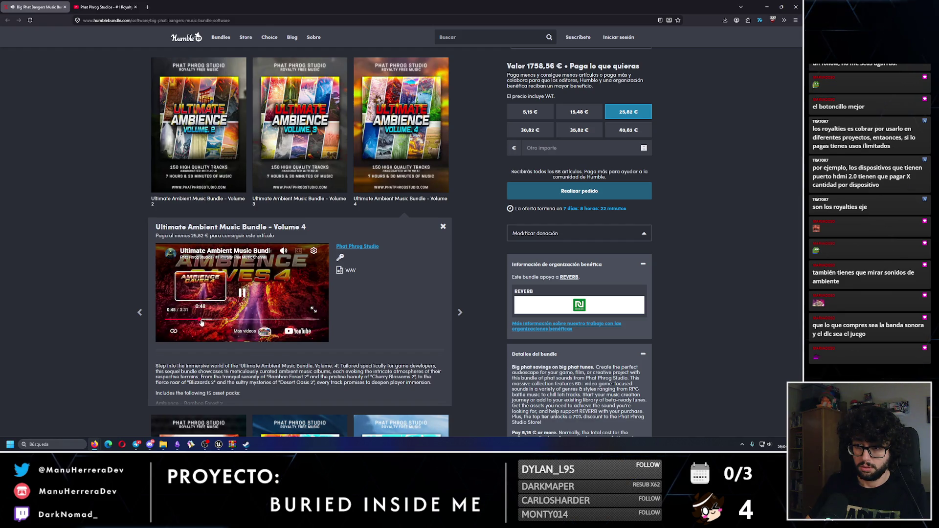
left_click(208, 321)
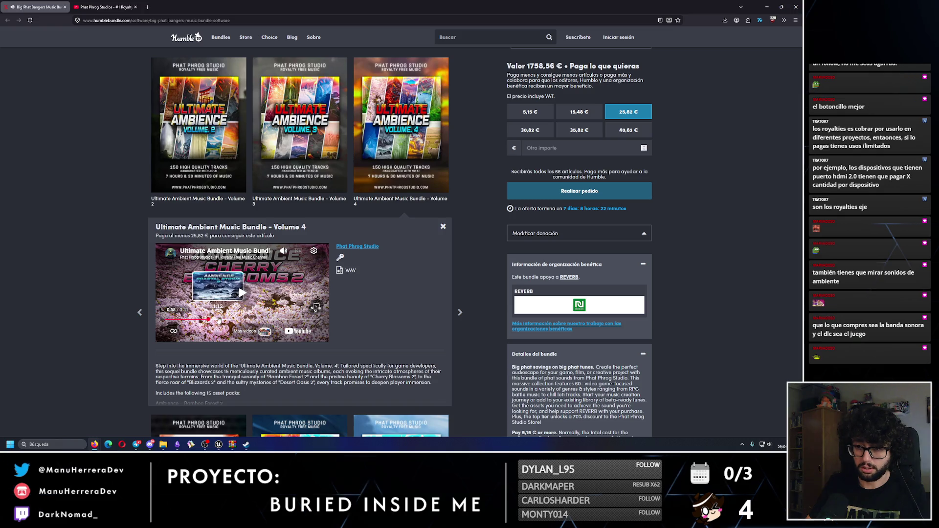
left_click(218, 320)
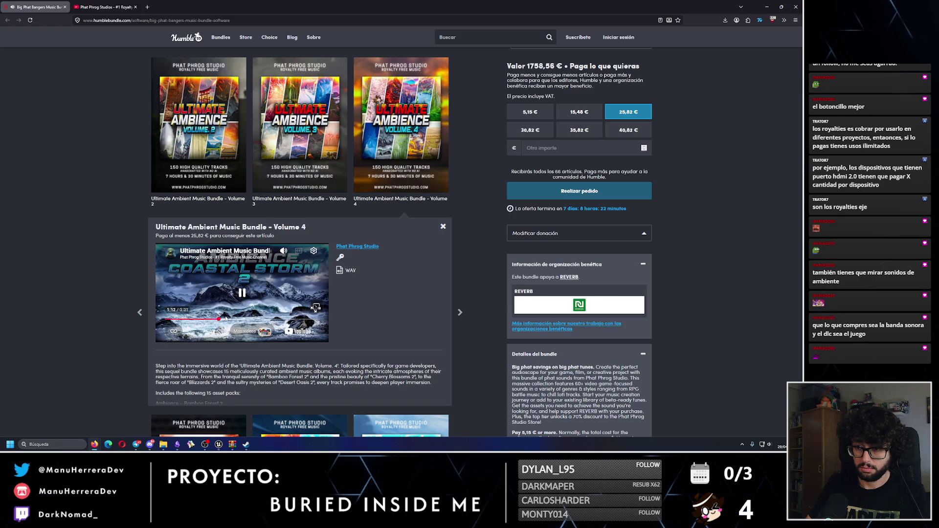
left_click(229, 321)
left_click(237, 320)
left_click(245, 321)
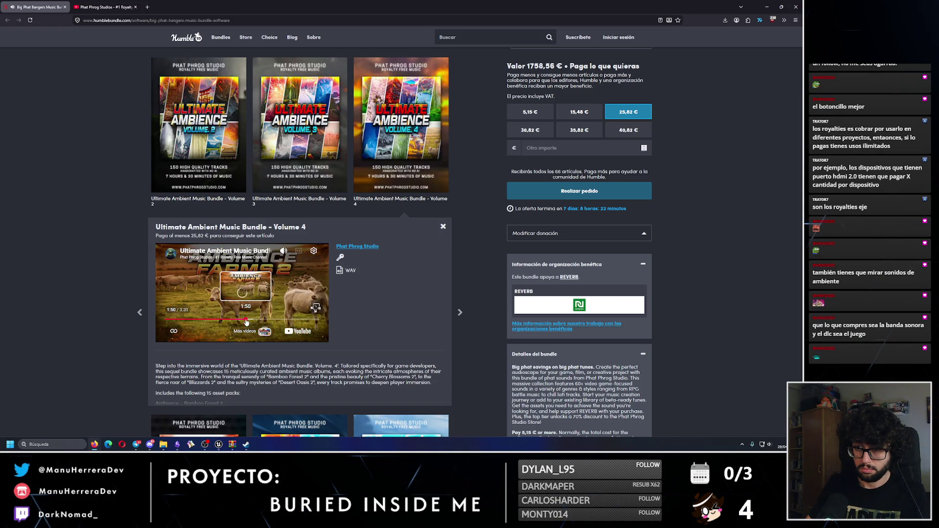
Step: Continue the Volume 4 preview from Forests 4 to Meadows, then open the Volume 2 details
left_click(254, 321)
left_click(262, 321)
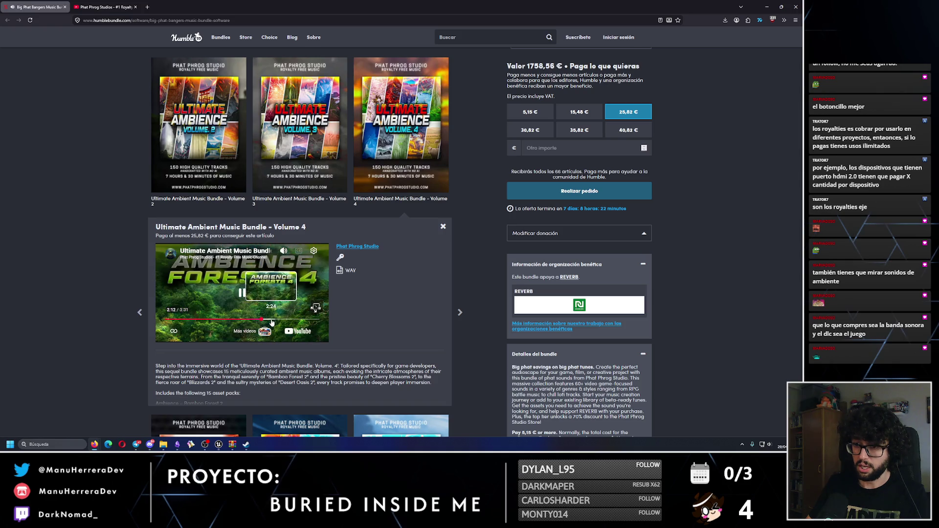
left_click(272, 321)
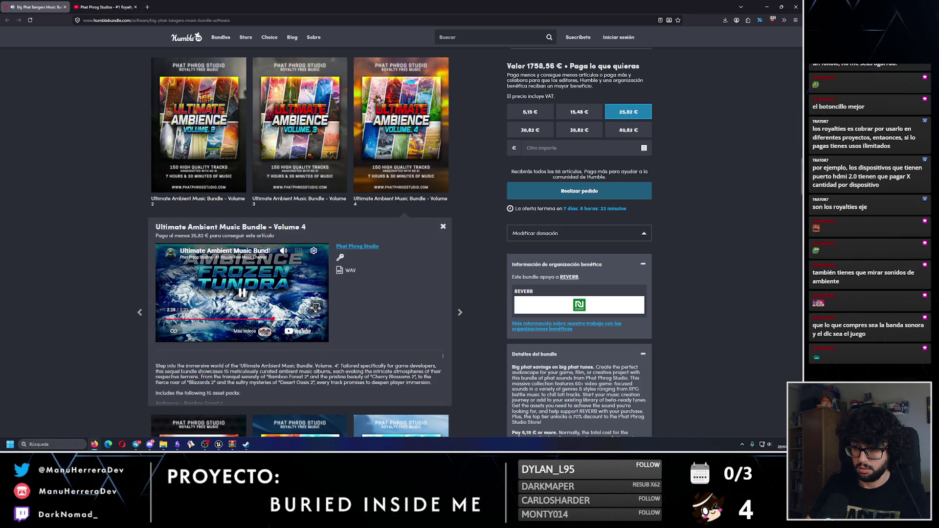
left_click(289, 320)
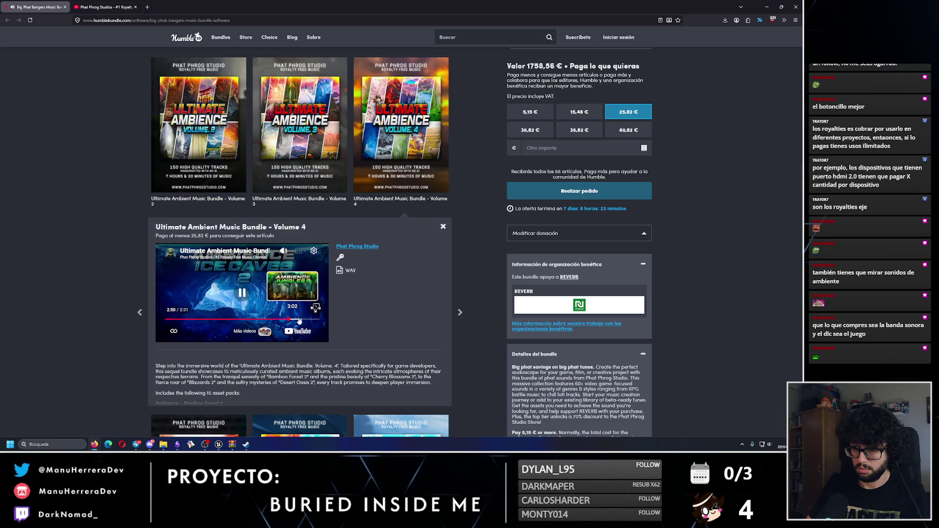
left_click(299, 320)
left_click(306, 320)
left_click(313, 321)
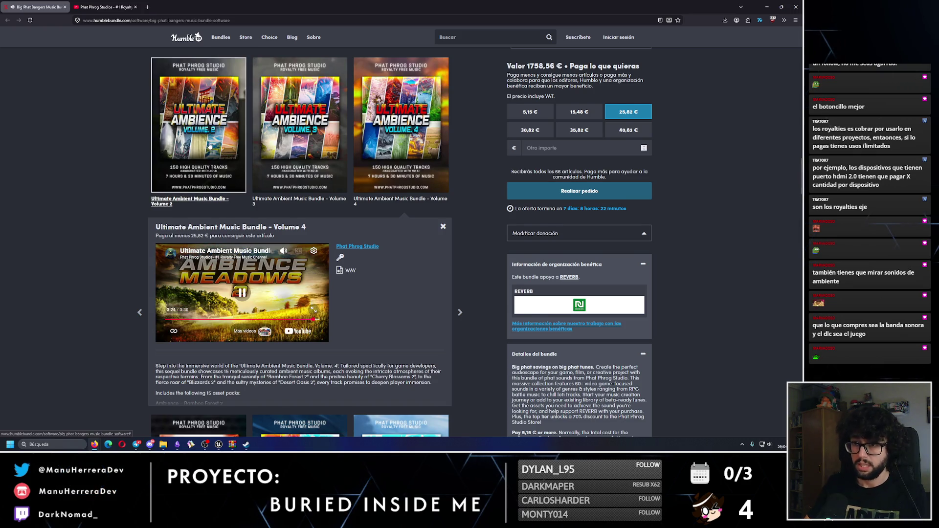
left_click(209, 145)
left_click(171, 257)
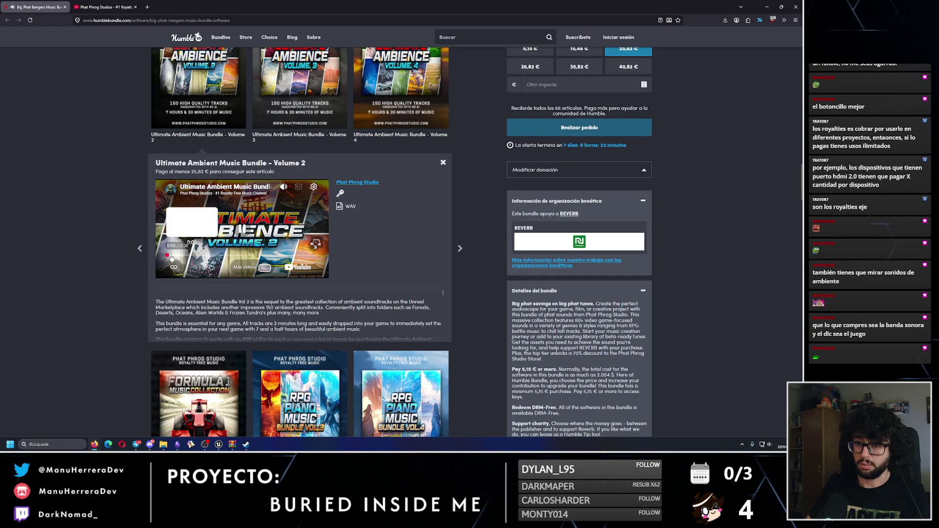
Step: Seek the Volume 2 preview through Alien Worlds 2 and Ancient Ruins 2 to Ambience Caves 2
left_click(174, 257)
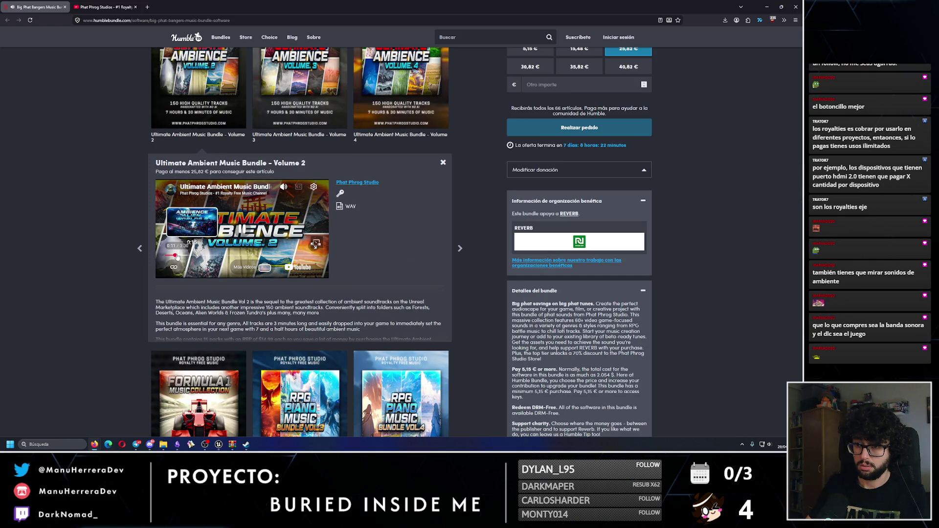
left_click(177, 256)
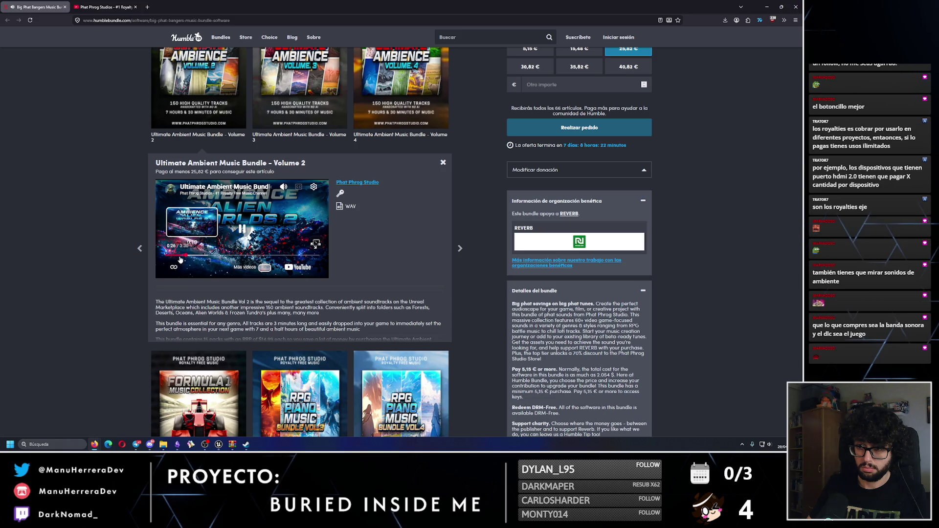
left_click(193, 255)
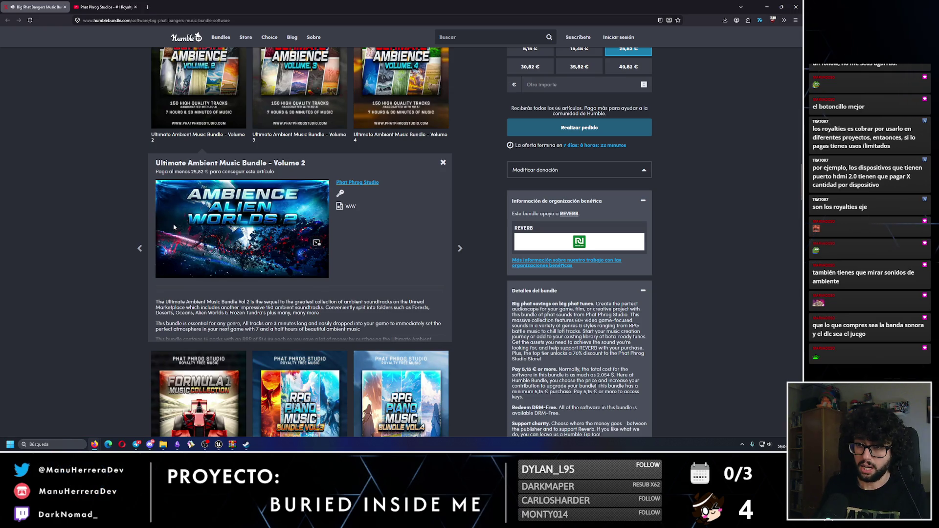
key("j")
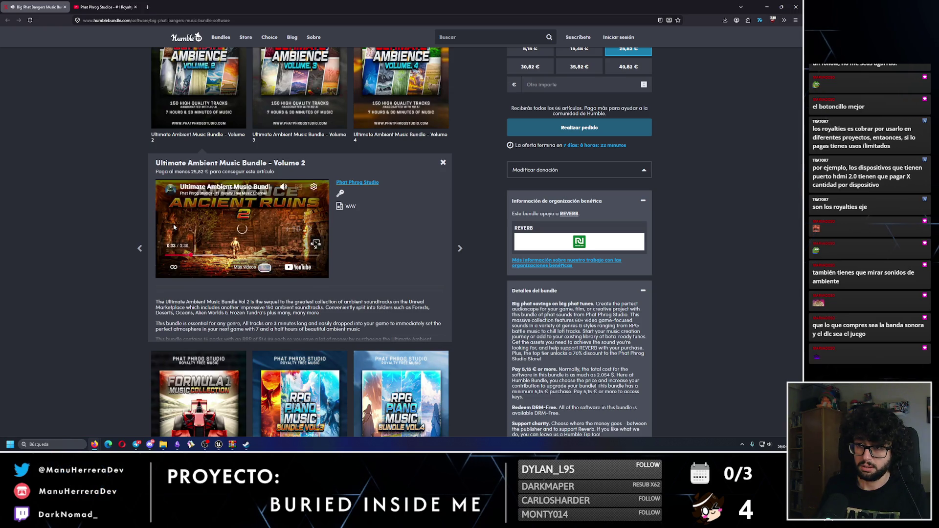
left_click(184, 256)
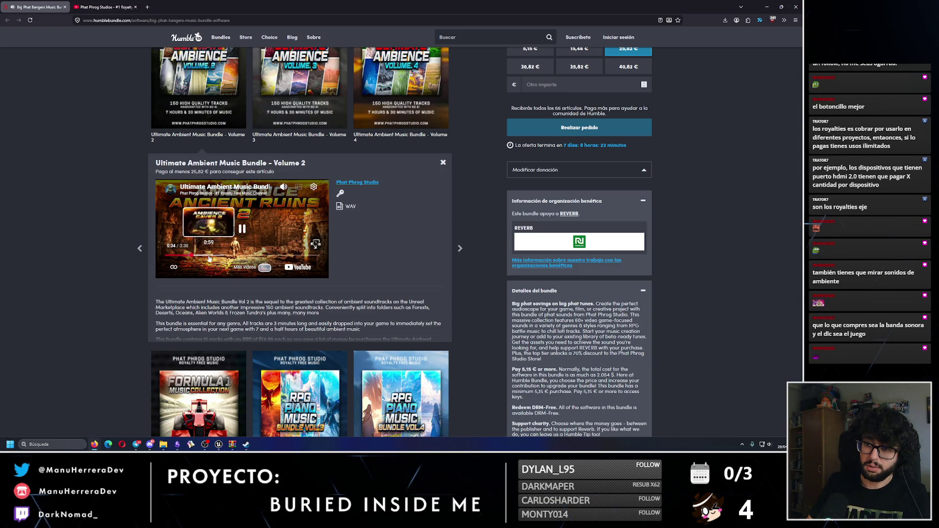
left_click(205, 256)
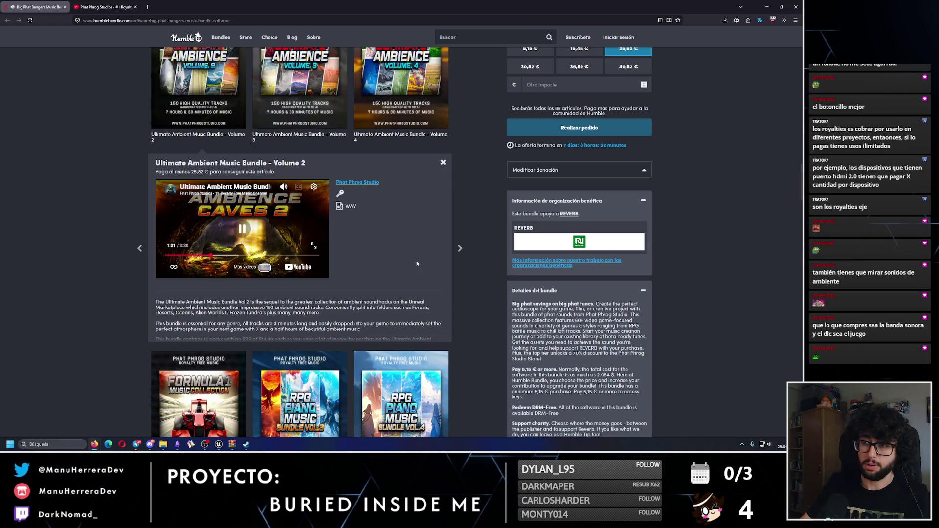
key("ctrl+f")
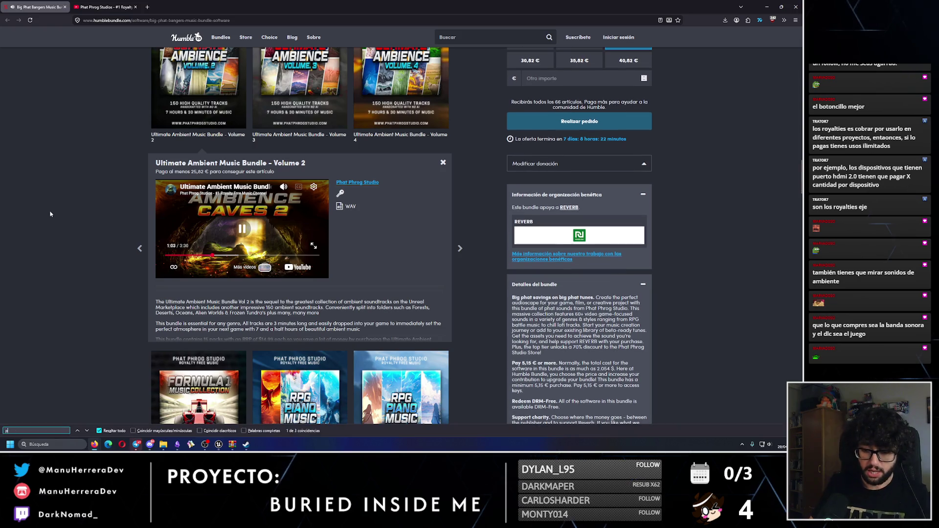
Step: Search the page for 'piano' and jump to the next match after closing the Volume 2 panel
type("iano")
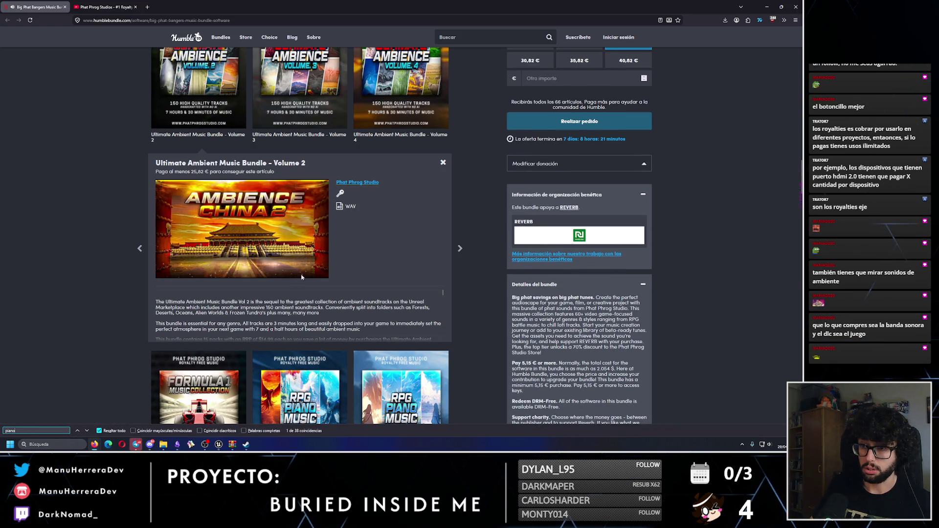
left_click(443, 164)
left_click(87, 431)
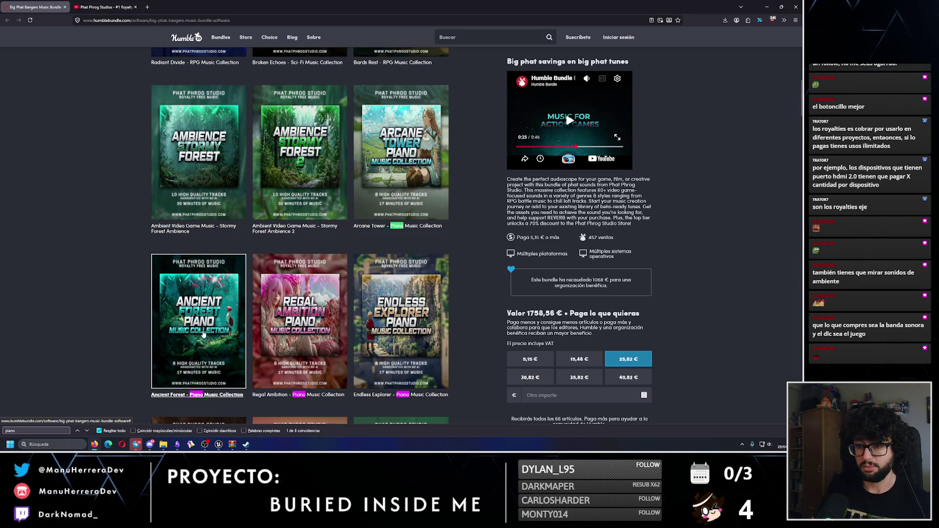
Step: Preview Ancient Forest – Piano Music Collection, then advance the search to RPG Piano Volume 3
left_click(211, 337)
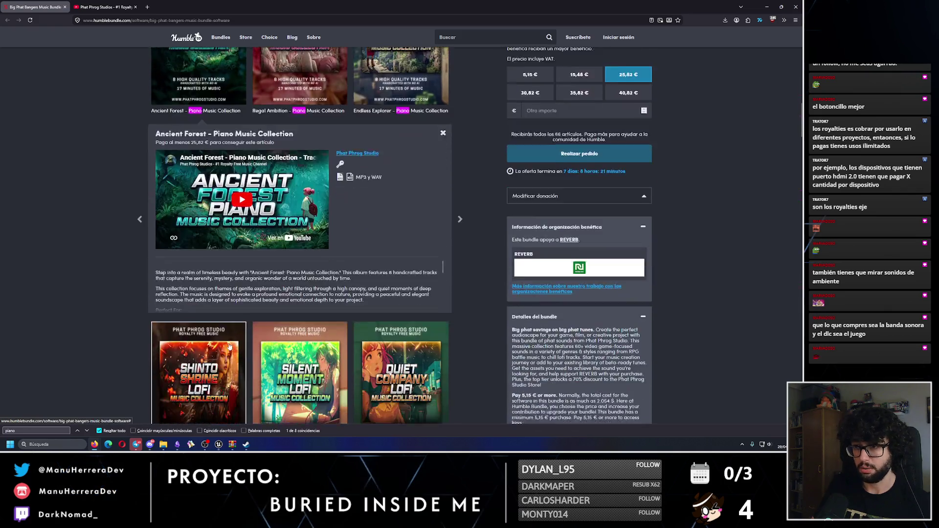
left_click(201, 191)
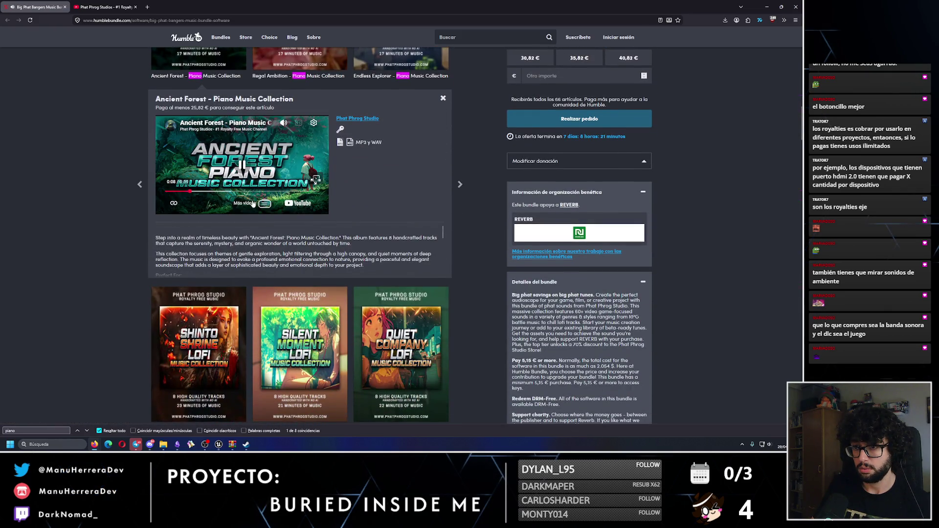
scroll(249, 208, "up", 1)
scroll(250, 202, "up", 1)
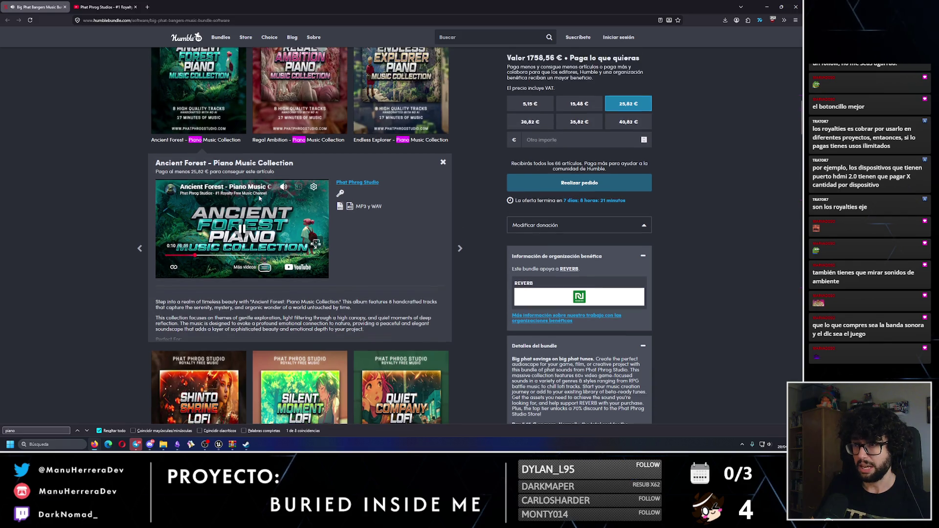
left_click(443, 164)
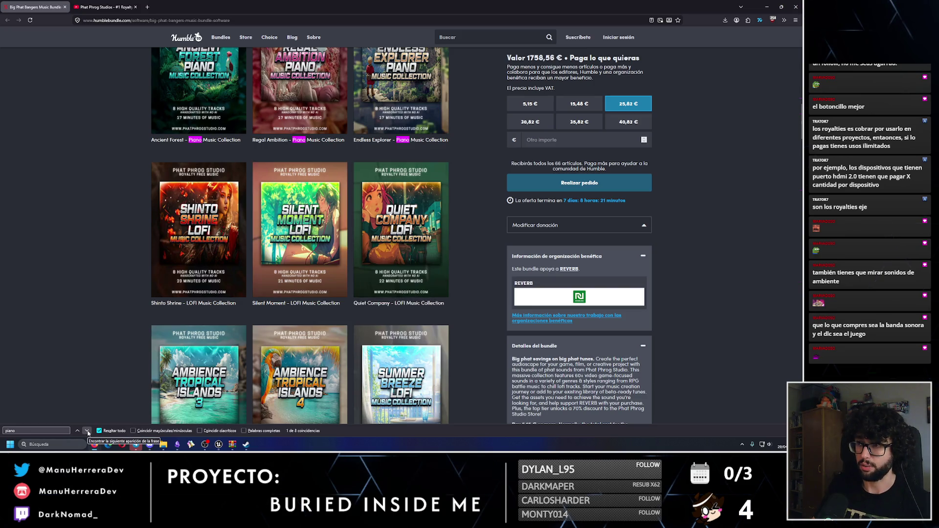
left_click(88, 433)
left_click(88, 433)
left_click(88, 432)
left_click(88, 433)
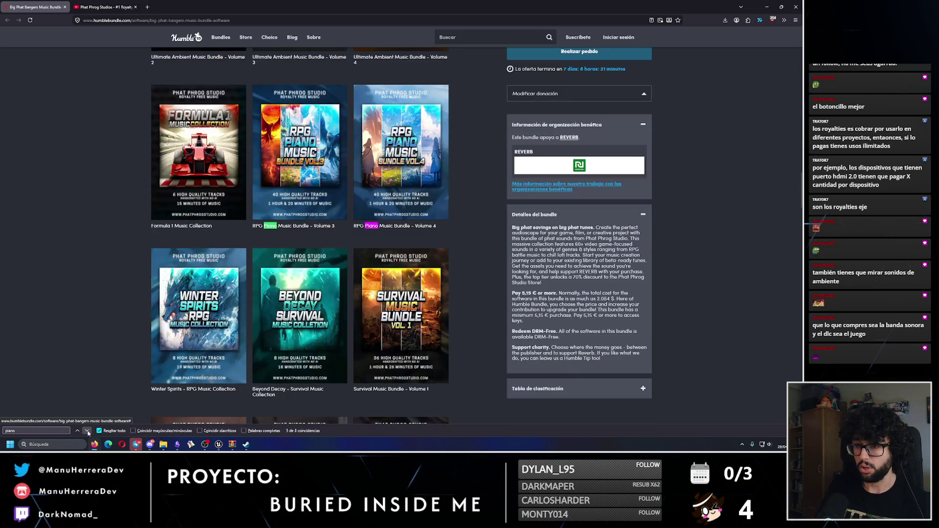
Step: Sample the RPG Piano Volume 3 preview, then Volume 4 at the Firebound Odyssey album
left_click(300, 166)
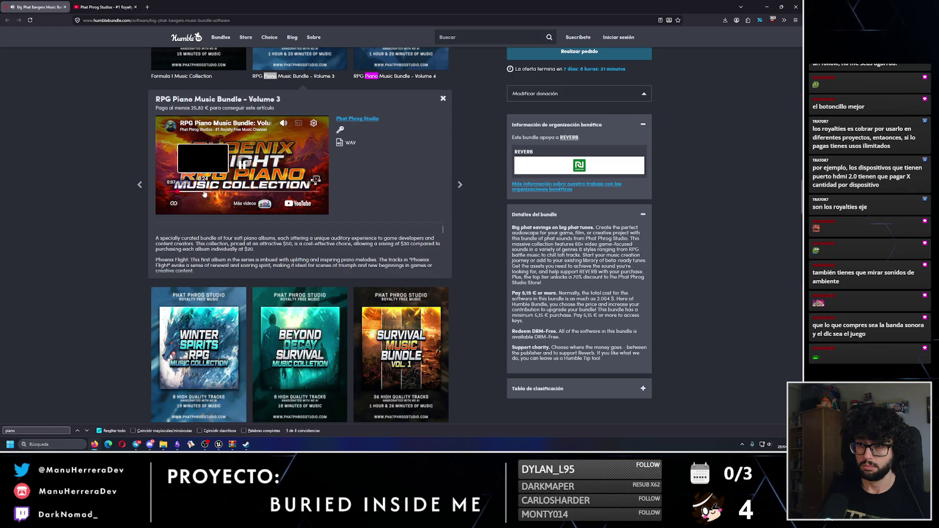
left_click(267, 194)
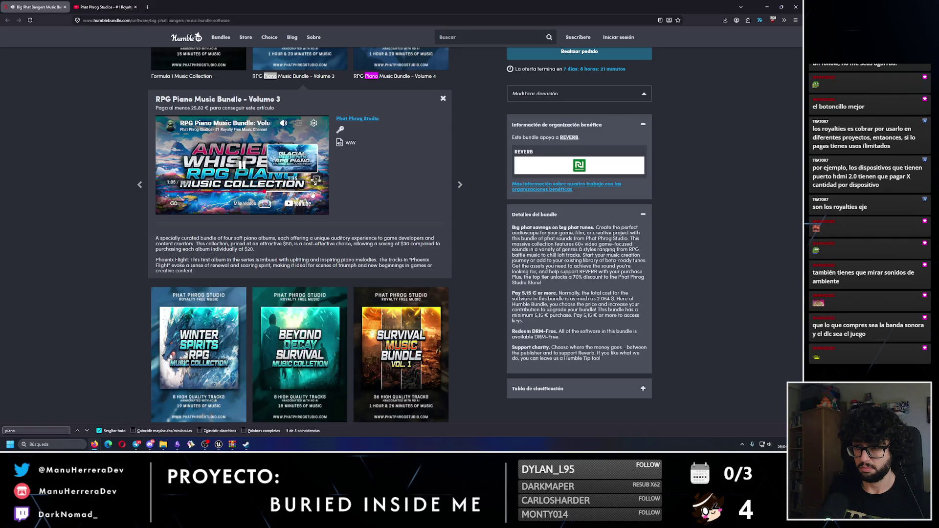
left_click(401, 63)
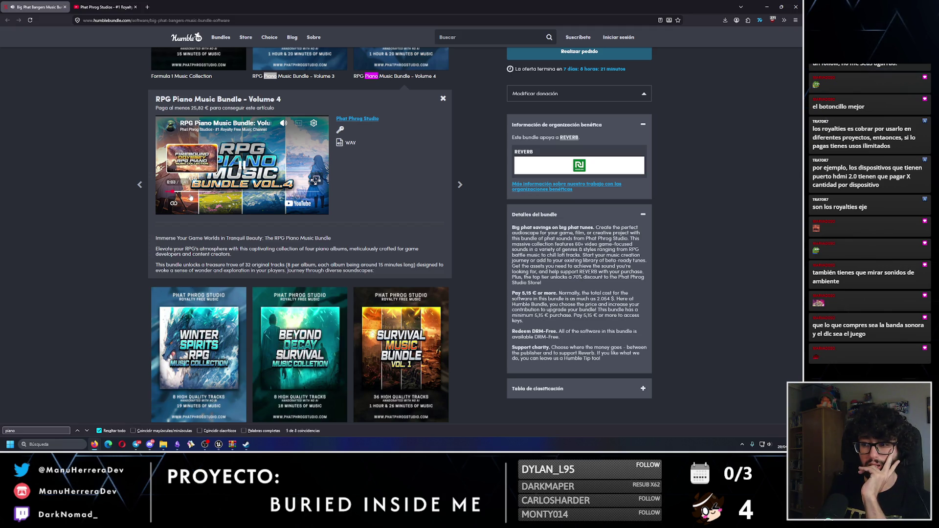
left_click(199, 192)
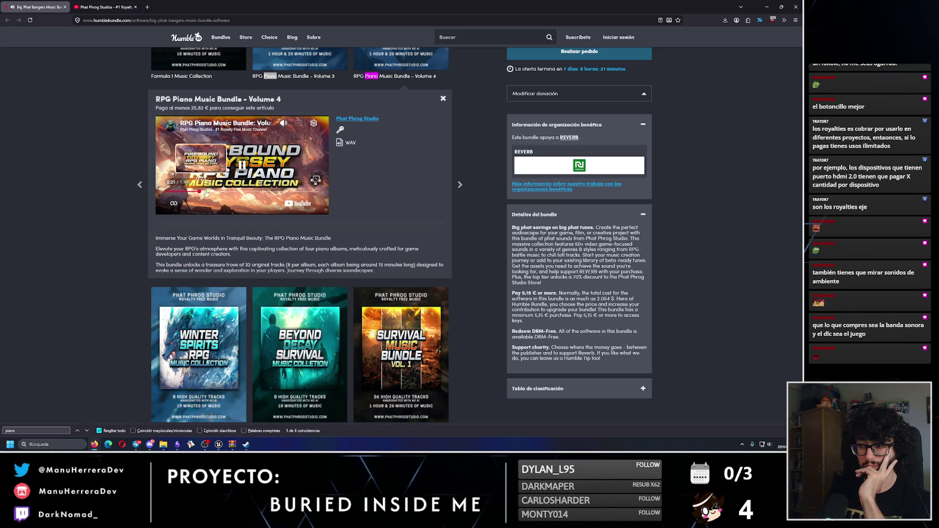
Step: Open the Survival Music Bundle – Volume 1 details and play its preview
scroll(299, 254, "down", 3)
scroll(447, 297, "down", 2)
left_click(446, 297)
left_click(243, 167)
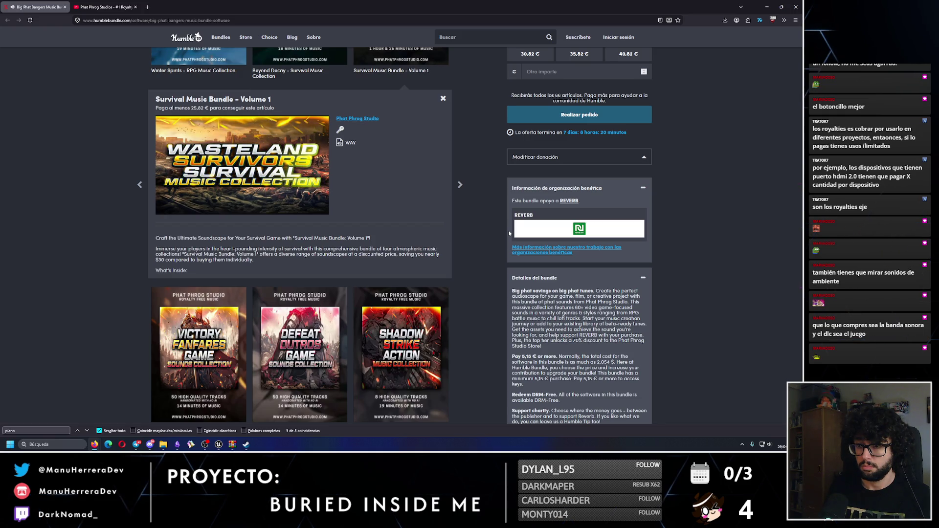
Step: Pause the survival preview, scroll through the lower collection rows, and go to the studio's YouTube videos
mouse_move(316, 180)
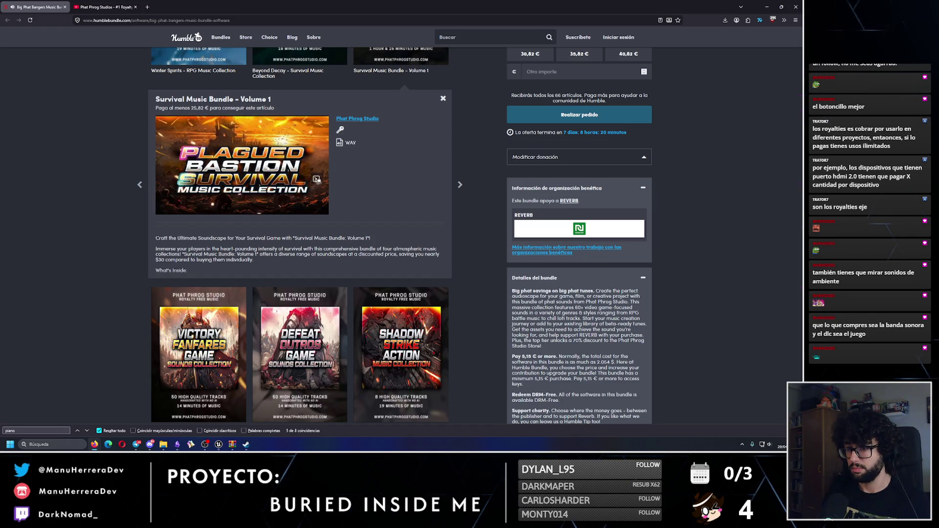
left_click(273, 166)
scroll(420, 290, "down", 3)
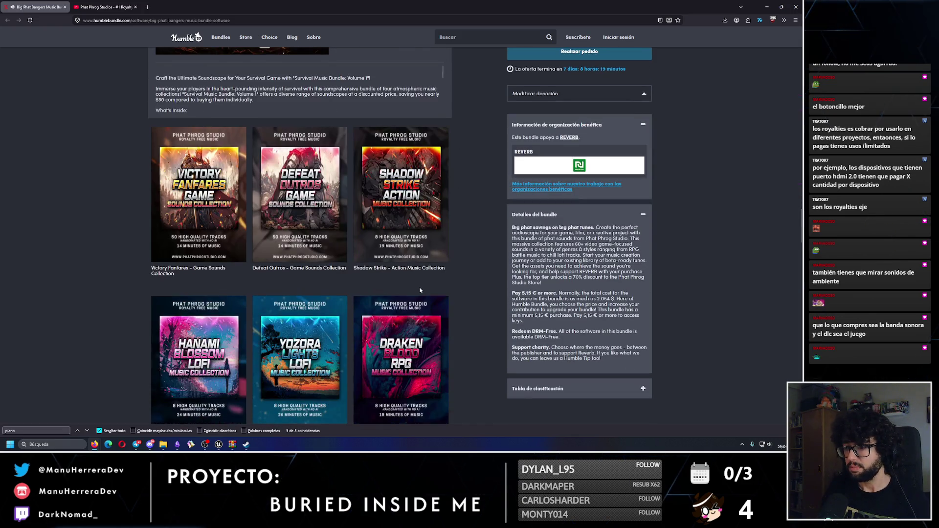
scroll(482, 297, "down", 5)
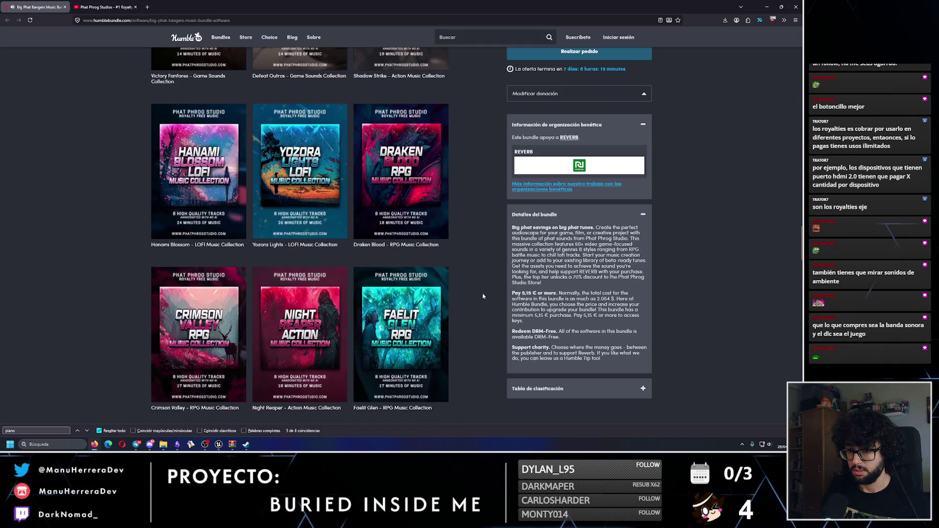
scroll(482, 296, "down", 5)
left_click(107, 4)
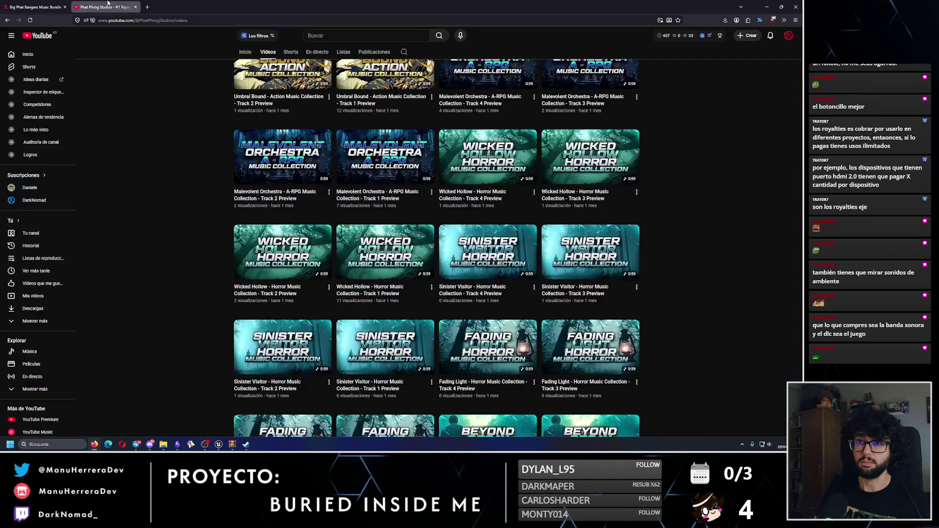
Step: Watch and pause Malevolent Orchestra Track 2, expand its description, then search 'Phat Phrog' in a new tab
left_click(282, 426)
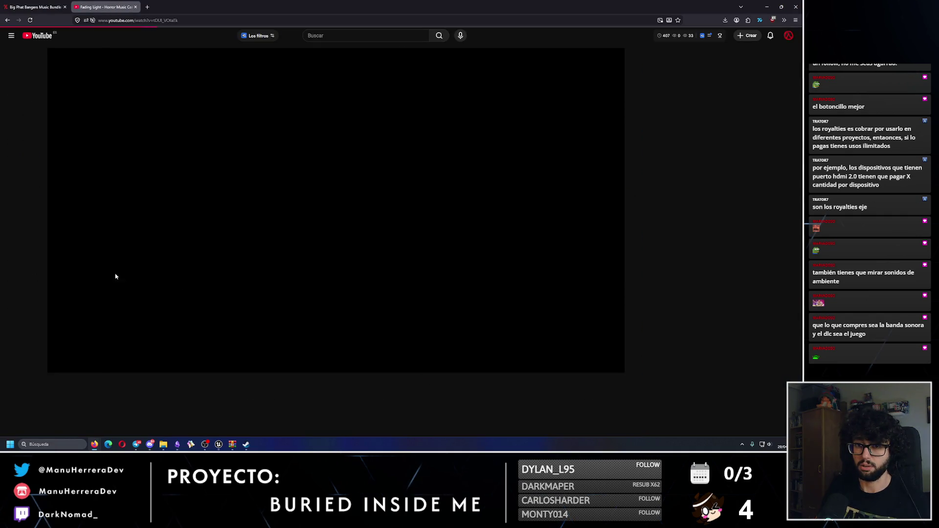
left_click(205, 254)
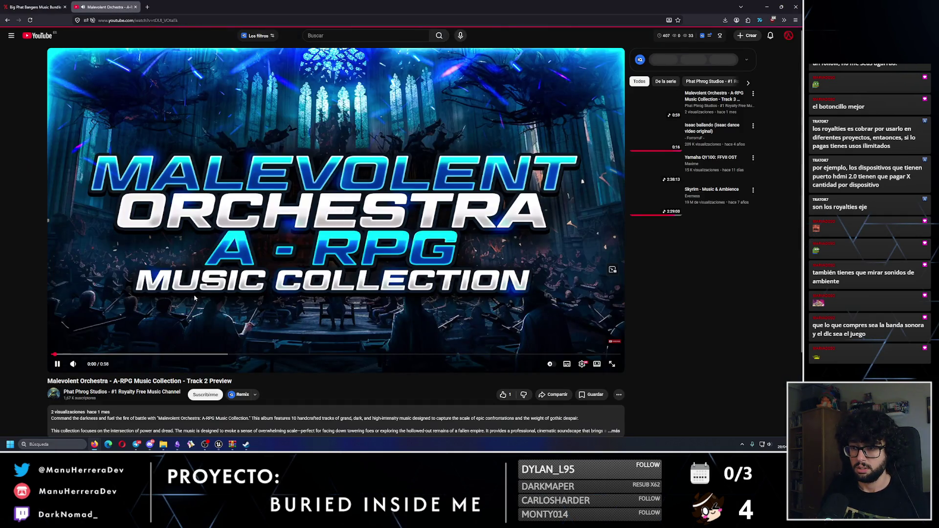
scroll(194, 299, "down", 2)
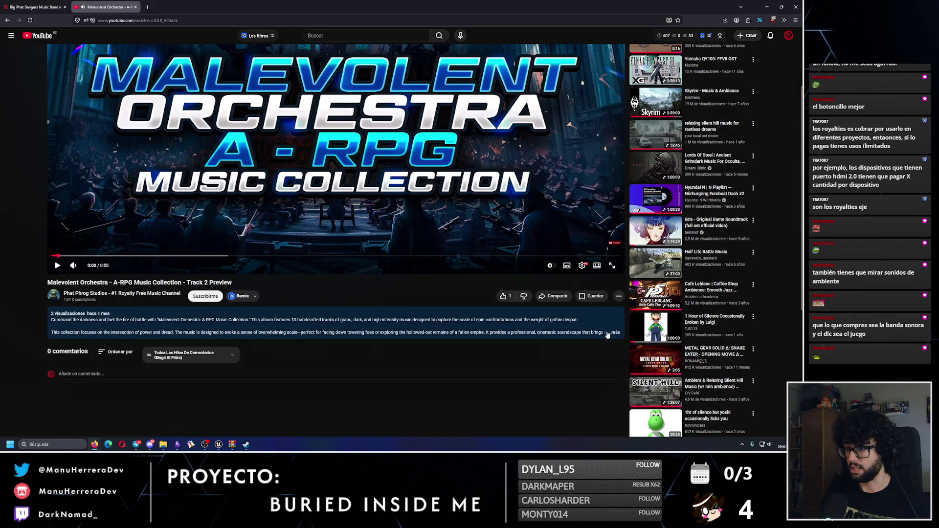
left_click(191, 332)
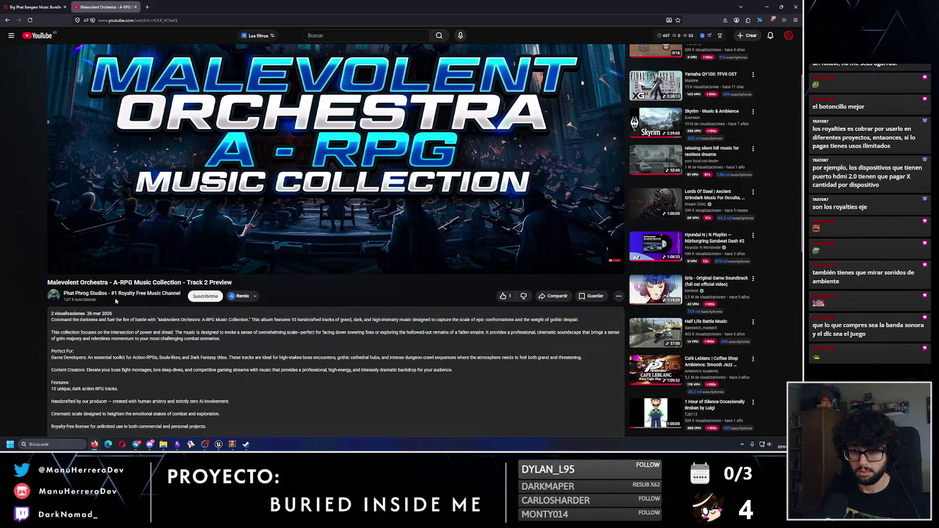
left_click(148, 7)
type("Phat Phrog")
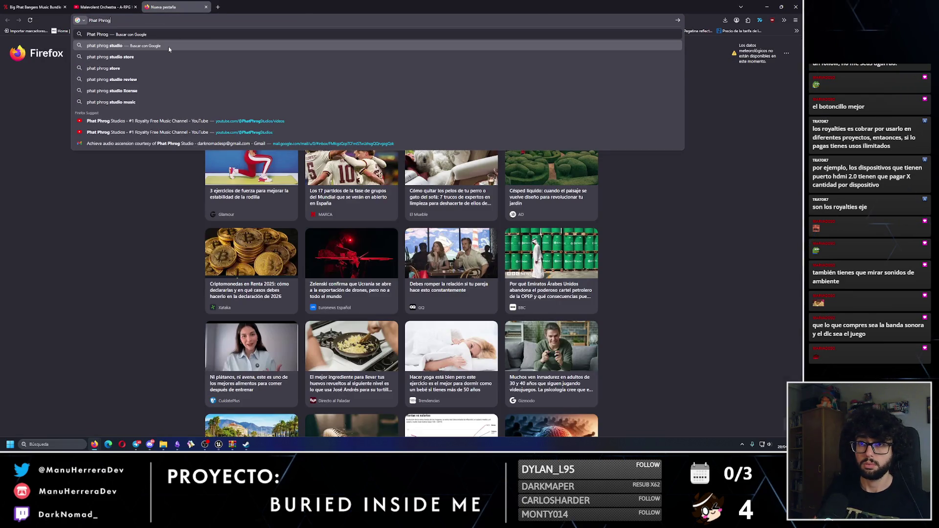
Step: Open Phat Phrog Studio's official website from the search results and dismiss the translation offer
left_click(168, 45)
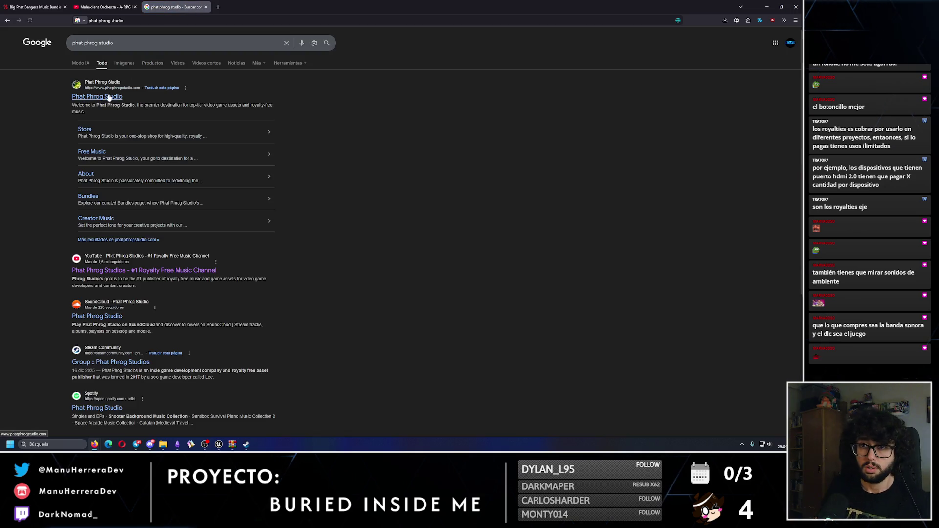
left_click(108, 97)
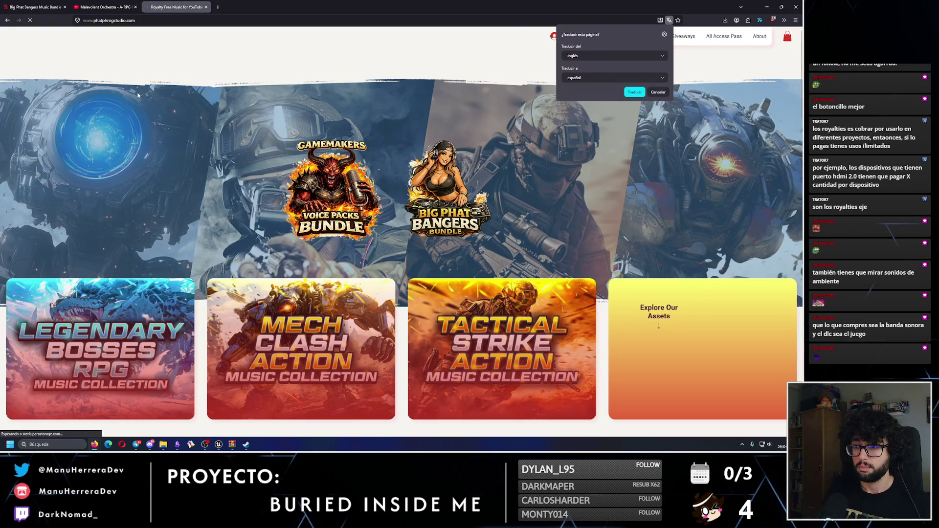
left_click(622, 112)
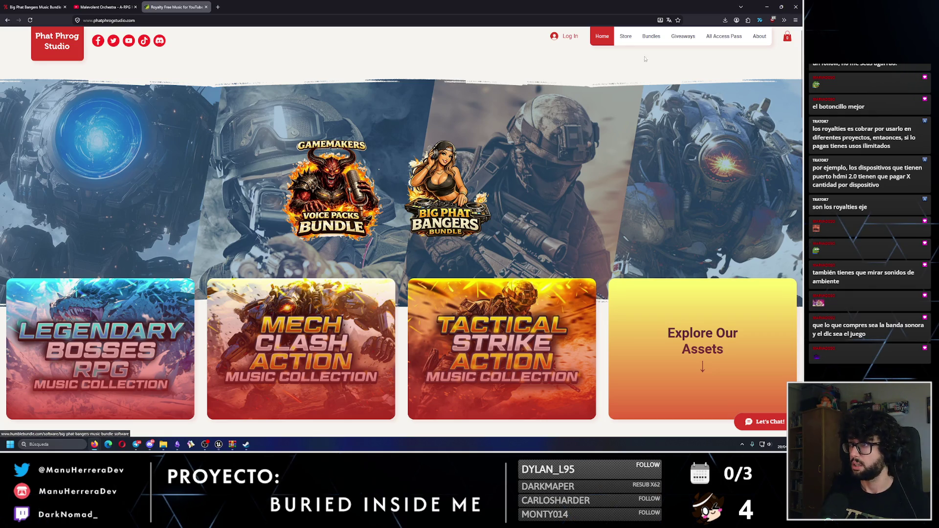
Step: Browse the studio's active bundles on its Bundles page
mouse_move(621, 44)
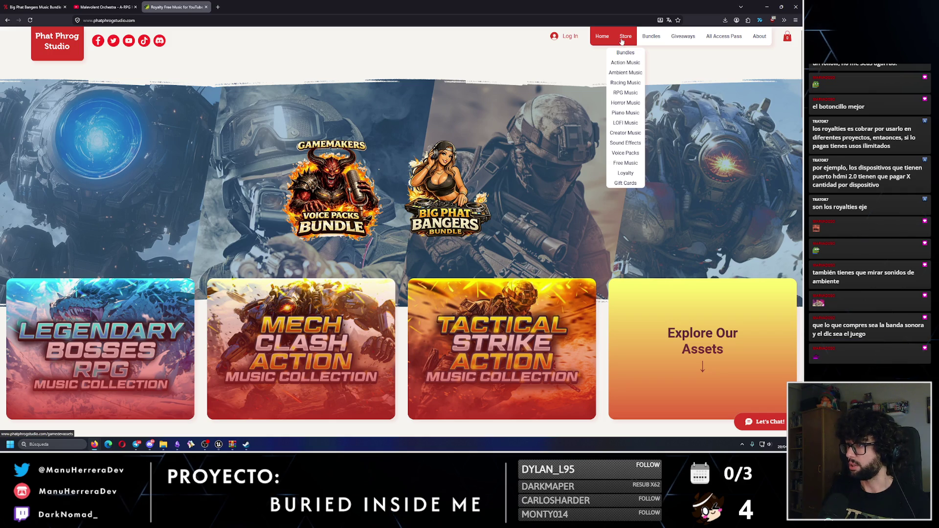
left_click(650, 36)
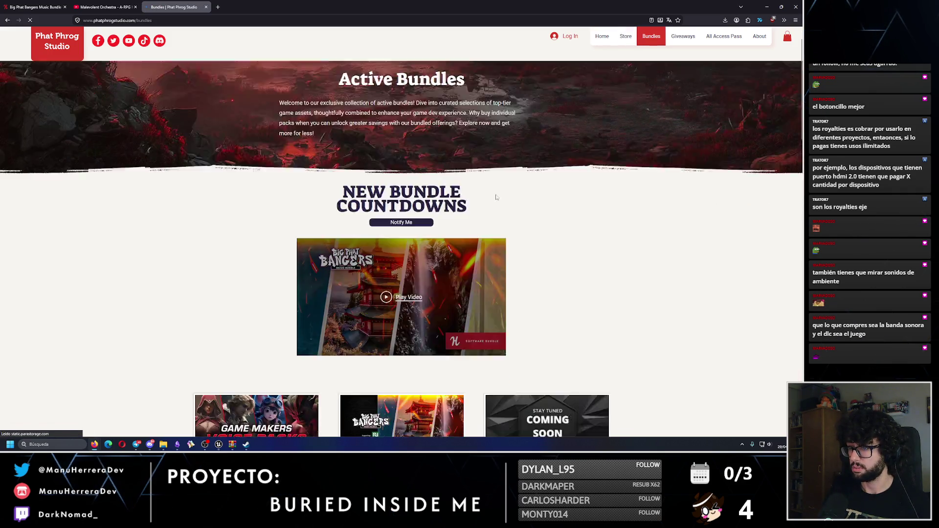
scroll(496, 197, "down", 5)
scroll(538, 193, "down", 5)
scroll(538, 192, "up", 2)
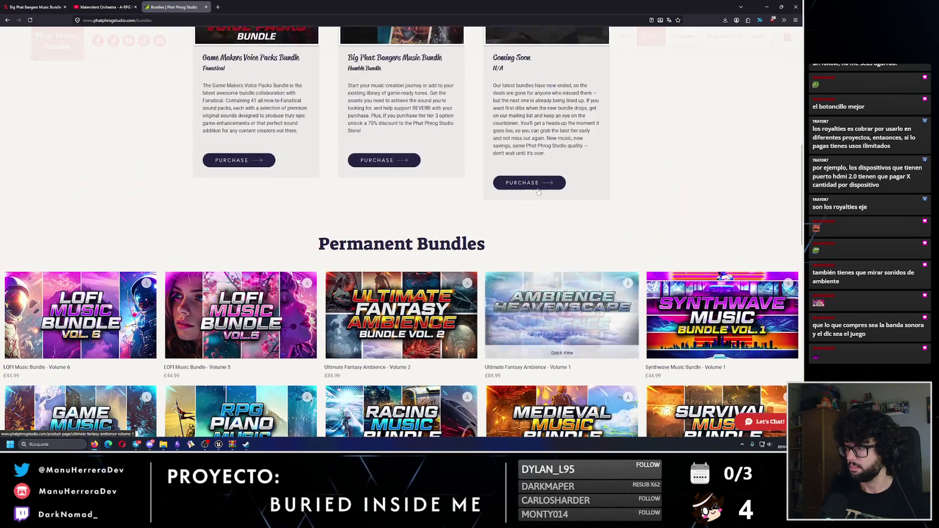
scroll(562, 147, "up", 10)
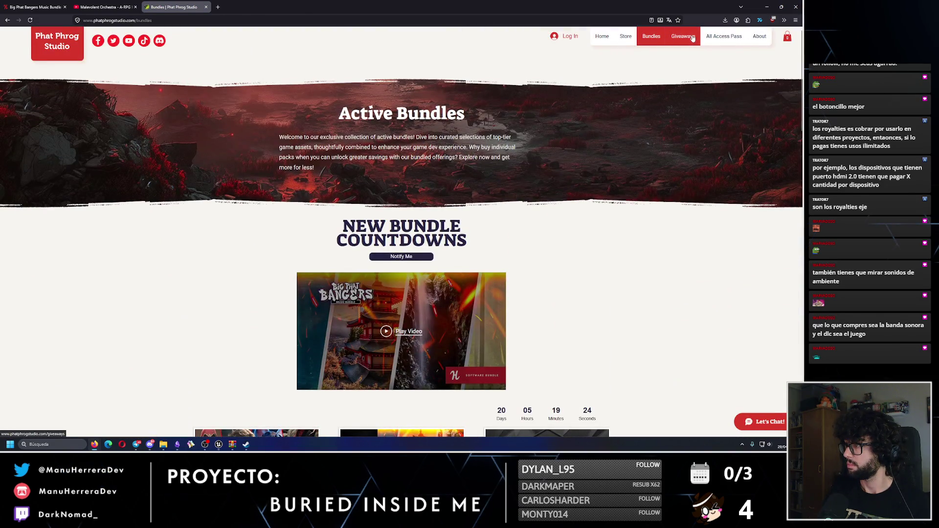
Step: Review the All Access Pass plans: £19.99 monthly or £149.99 annual
left_click(713, 38)
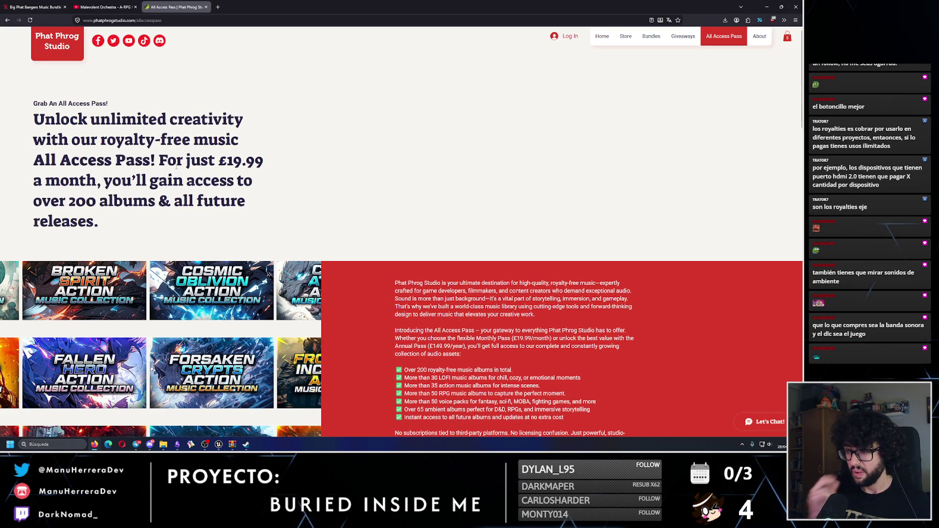
scroll(385, 281, "down", 5)
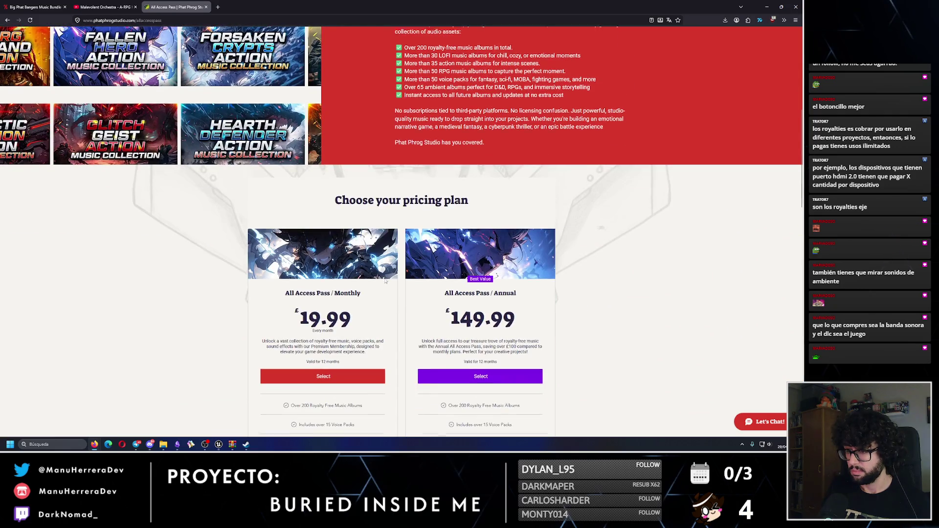
scroll(385, 281, "down", 1)
scroll(385, 281, "down", 1)
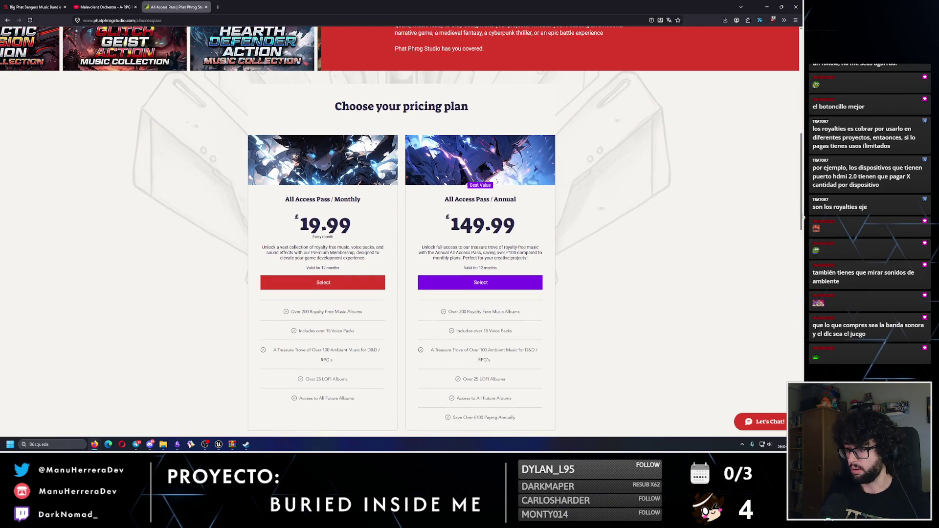
scroll(660, 98, "up", 10)
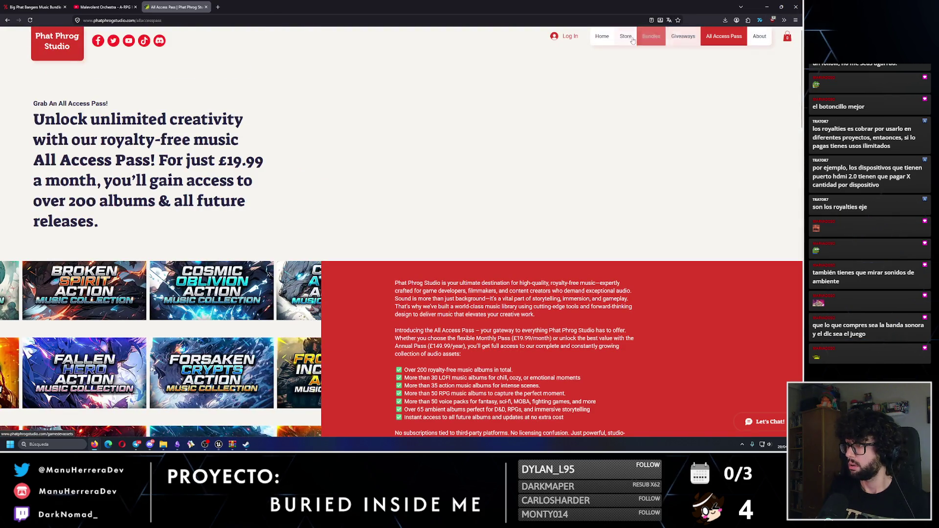
mouse_move(621, 39)
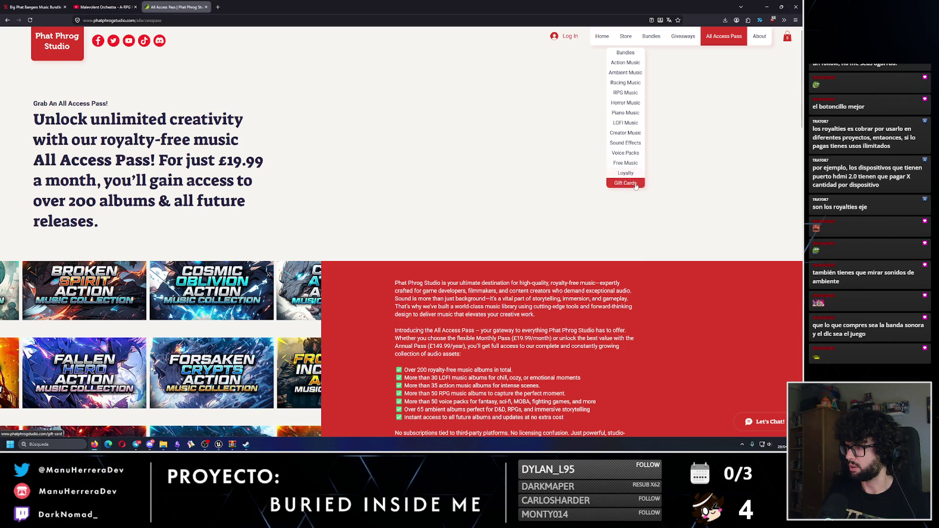
Step: Browse the Horror Music catalogue's £19.99 horror and survival collections
left_click(628, 103)
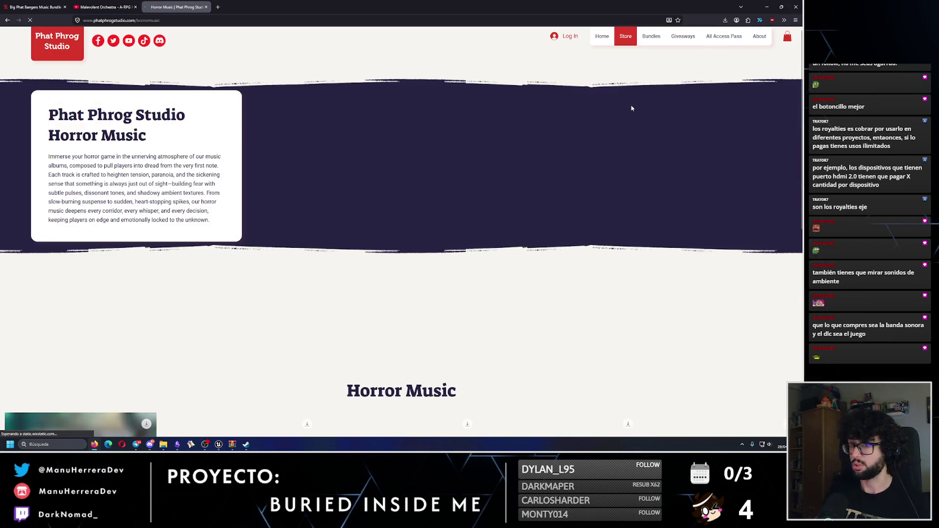
scroll(552, 275, "down", 5)
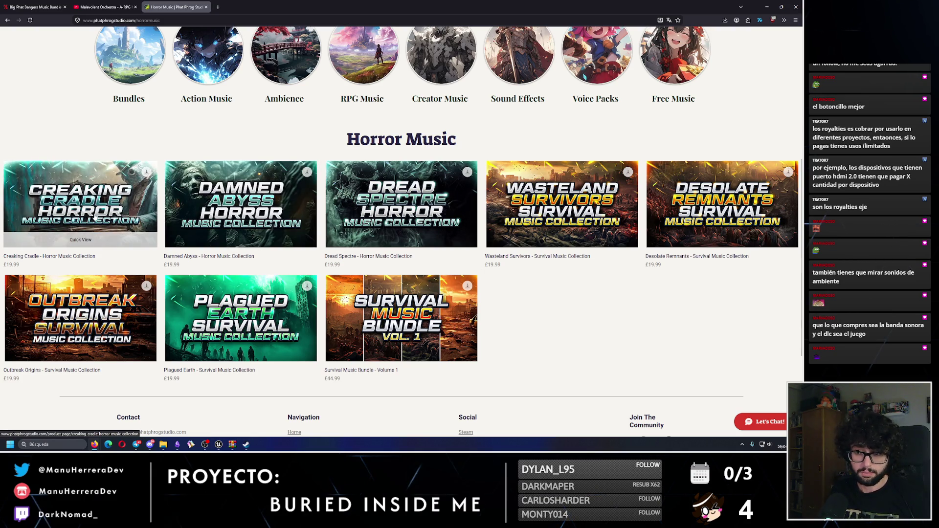
scroll(401, 196, "up", 5)
Step: Open Store > Free Music in a new tab and switch to it
mouse_move(622, 38)
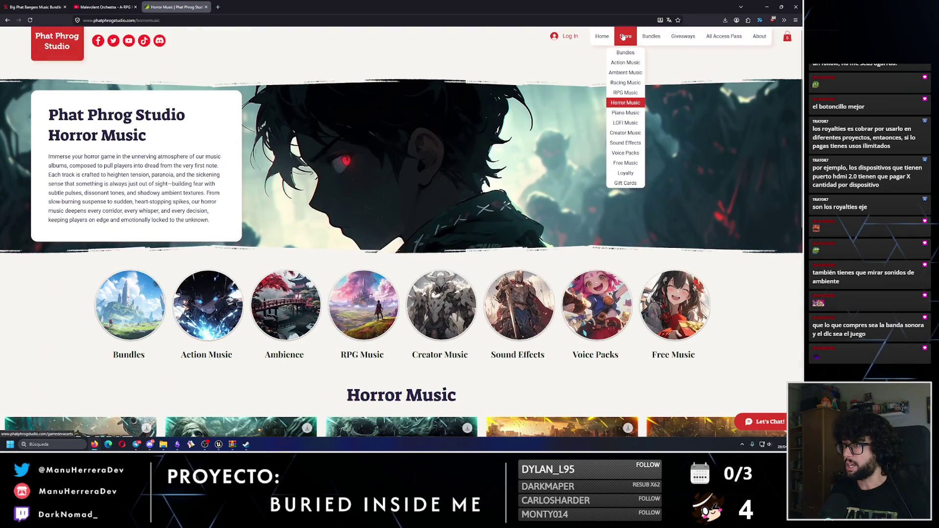
middle_click(626, 163)
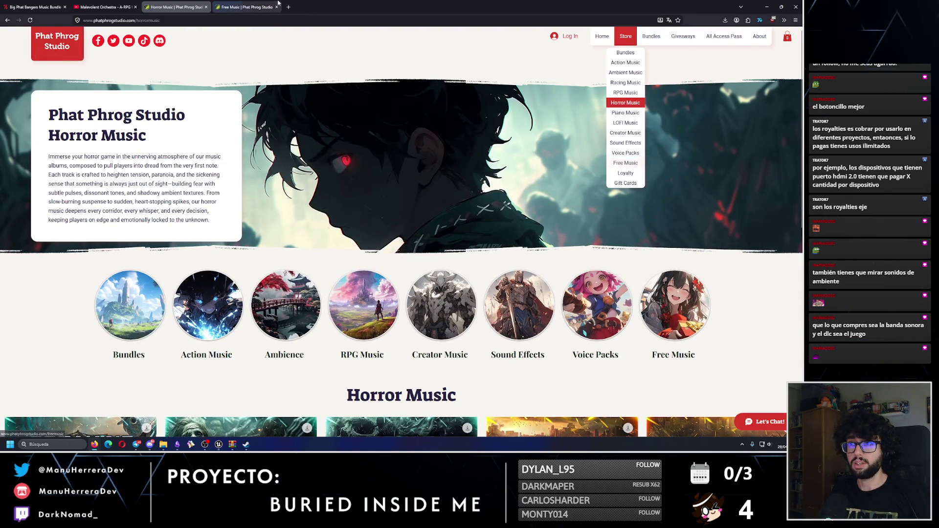
left_click(272, 5)
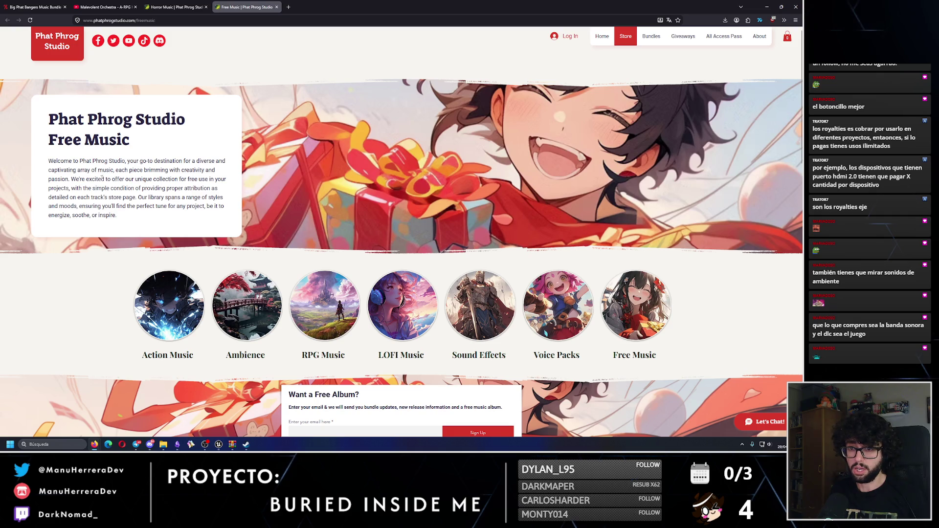
Step: Scroll the Free Music grid, load more free tracks and scroll through them
scroll(124, 196, "down", 8)
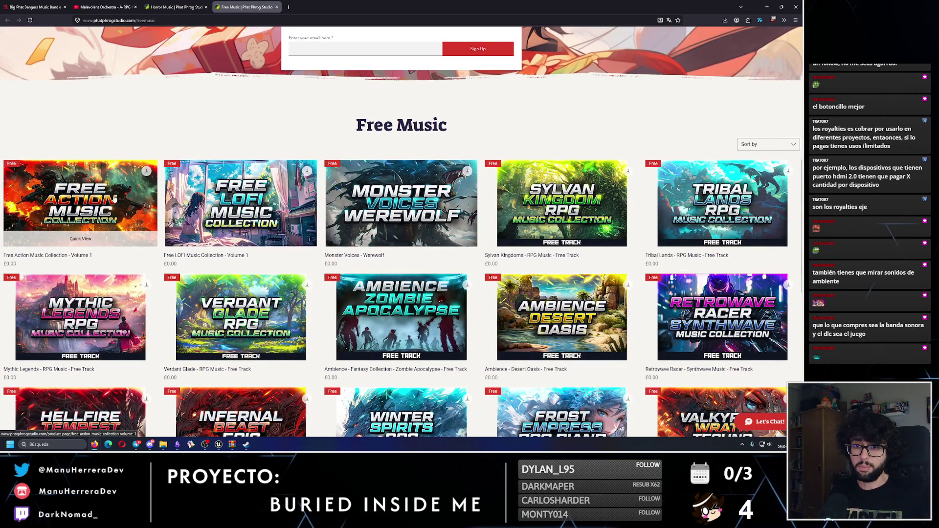
scroll(115, 198, "down", 2)
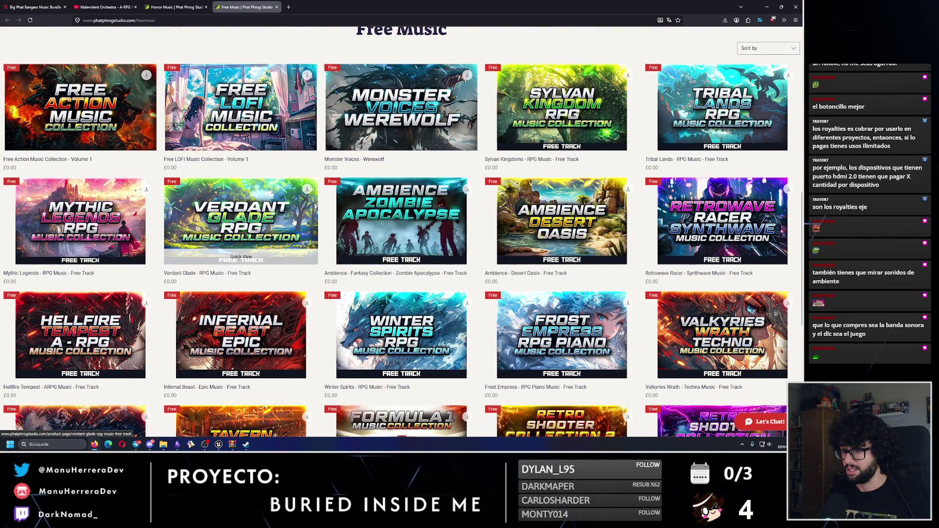
scroll(294, 221, "down", 3)
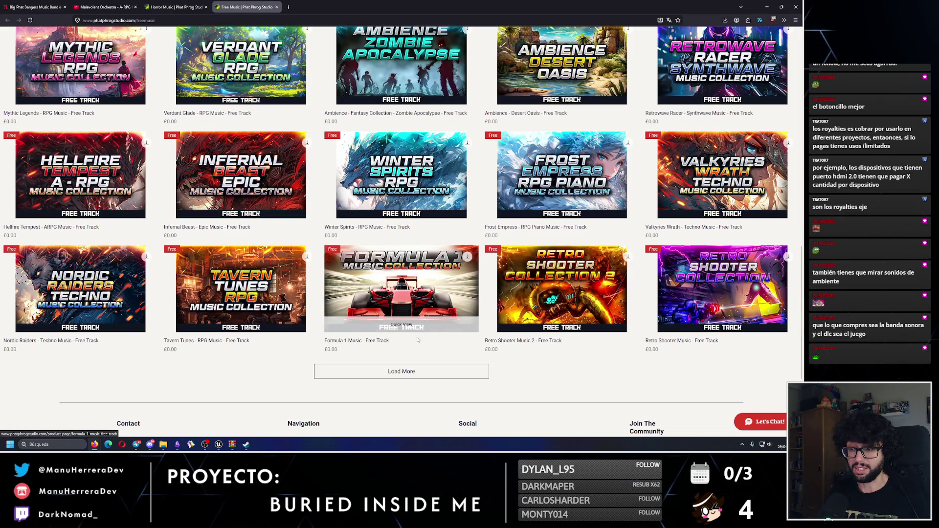
left_click(425, 372)
scroll(425, 342, "down", 4)
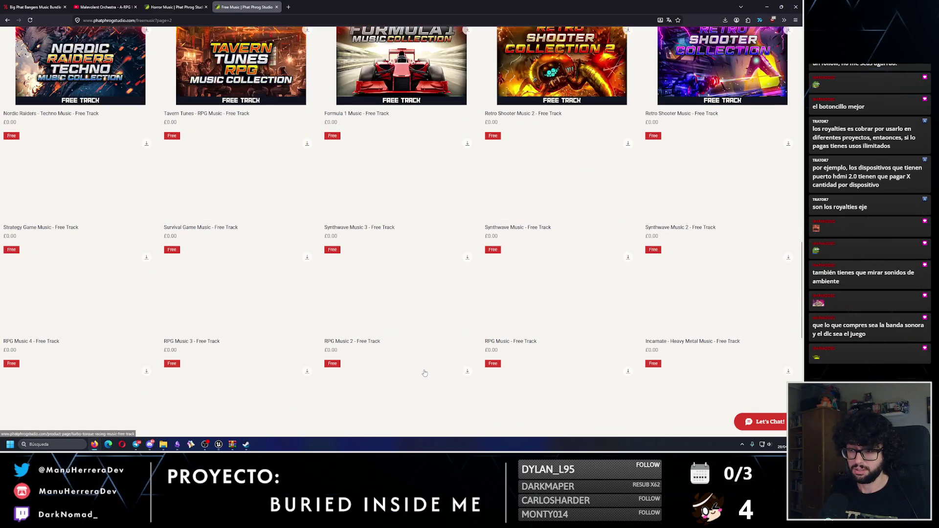
scroll(429, 328, "down", 2)
scroll(429, 328, "down", 3)
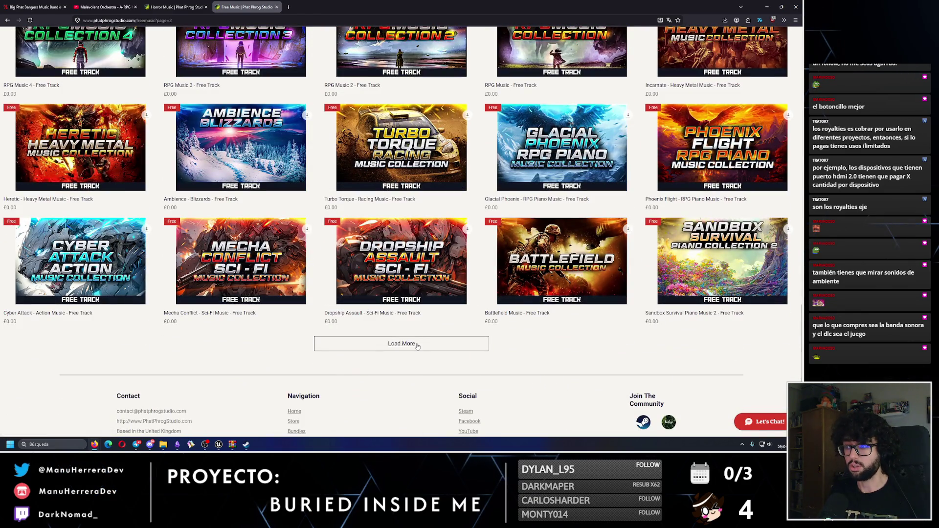
scroll(418, 345, "down", 5)
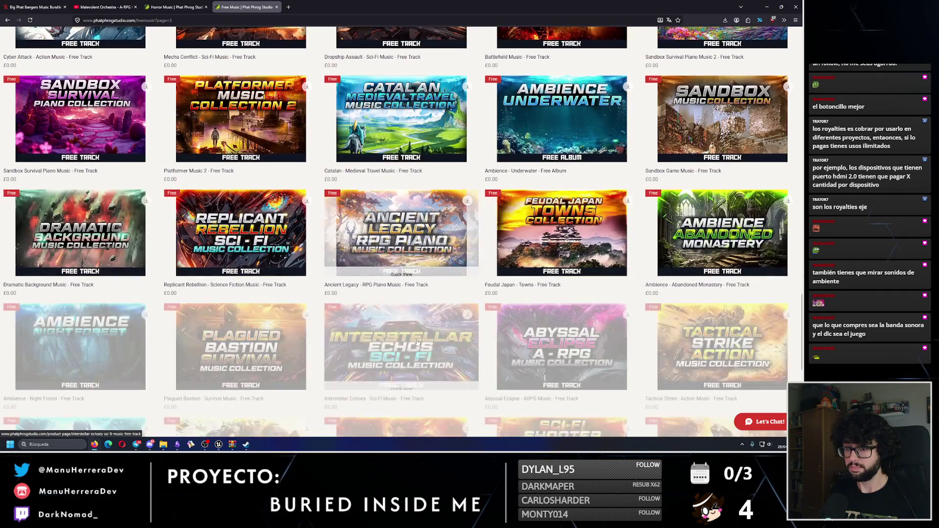
scroll(417, 343, "down", 2)
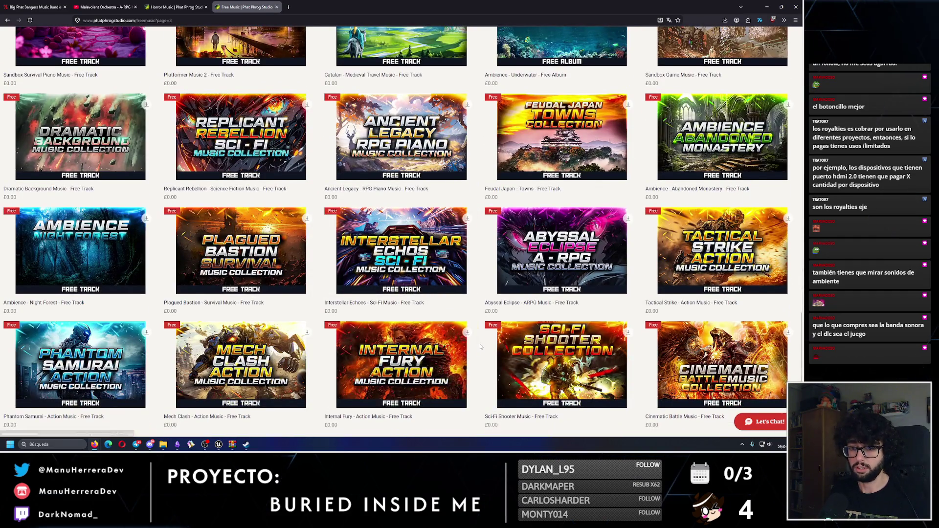
scroll(480, 347, "down", 3)
Step: Load two more batches of free tracks, down to Frontline Inception – Action Music on page 5
left_click(458, 323)
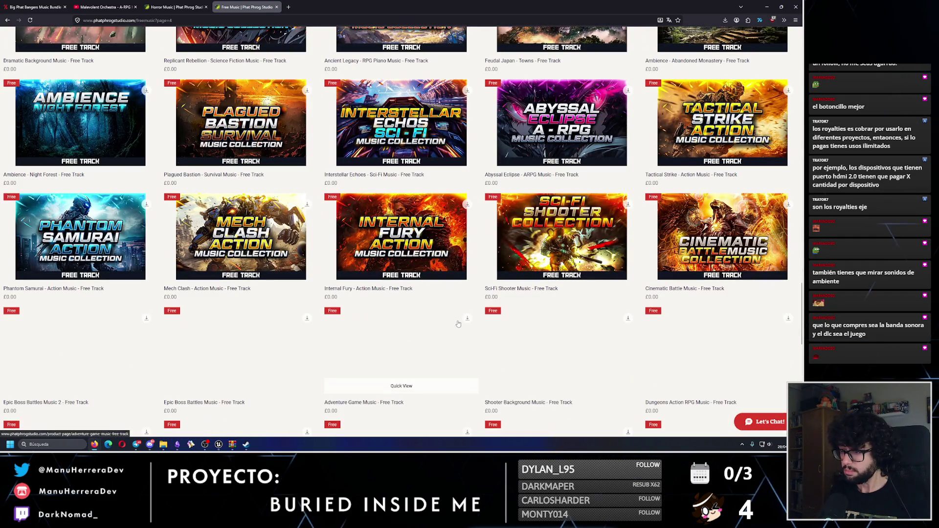
scroll(458, 324, "down", 4)
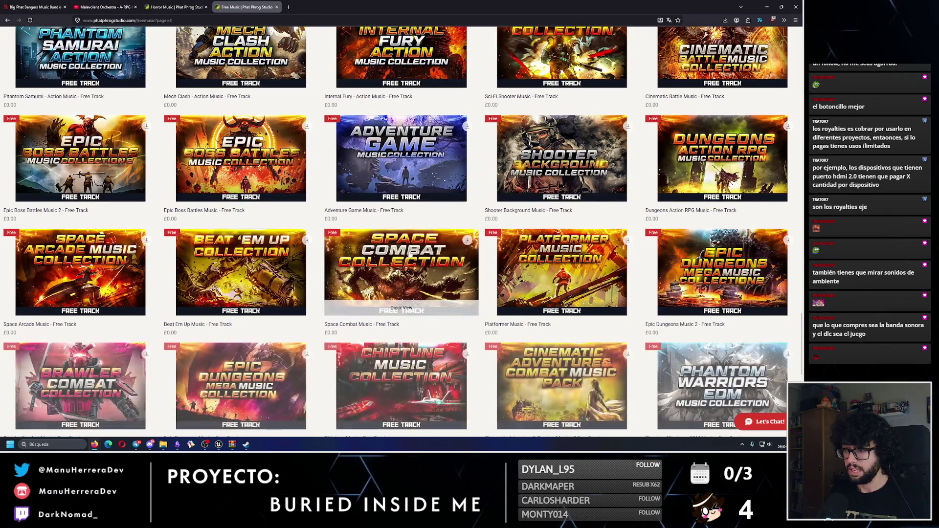
scroll(364, 265, "down", 4)
scroll(365, 266, "down", 3)
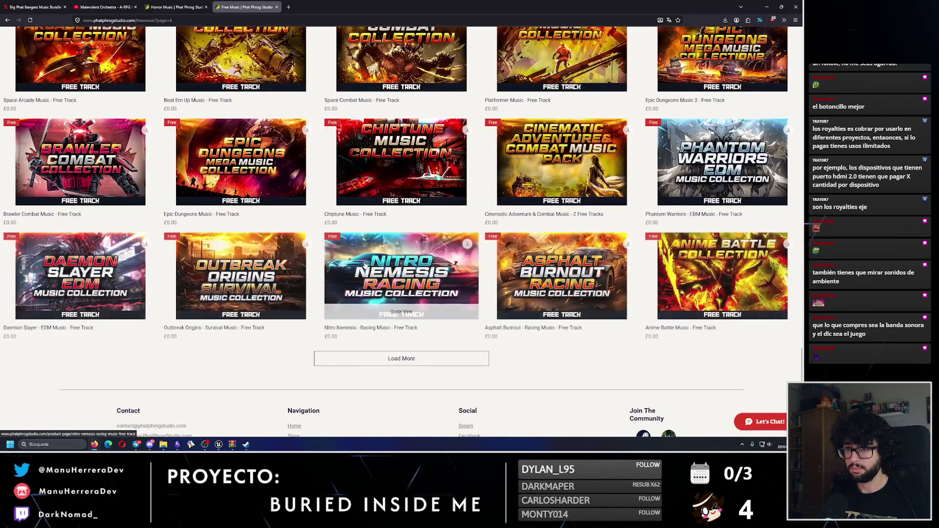
left_click(337, 264)
scroll(338, 267, "down", 3)
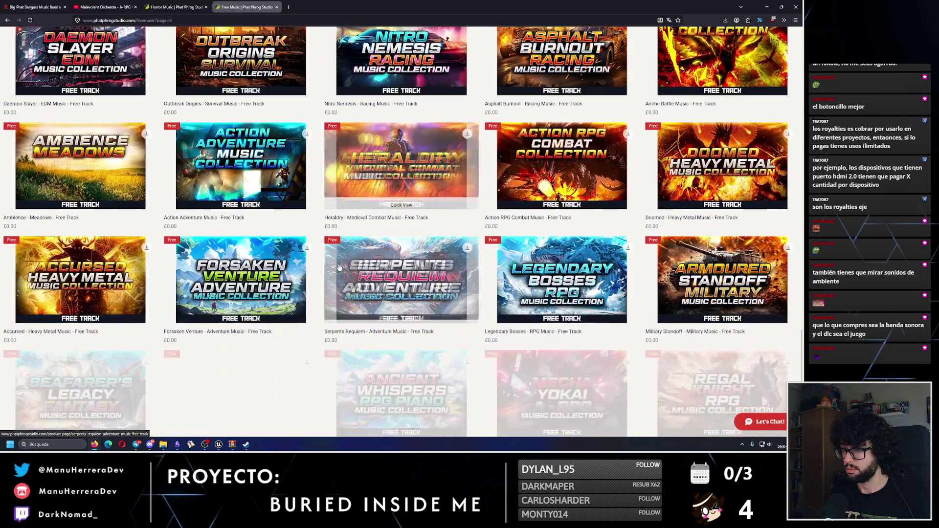
scroll(338, 267, "up", 2)
scroll(339, 267, "down", 5)
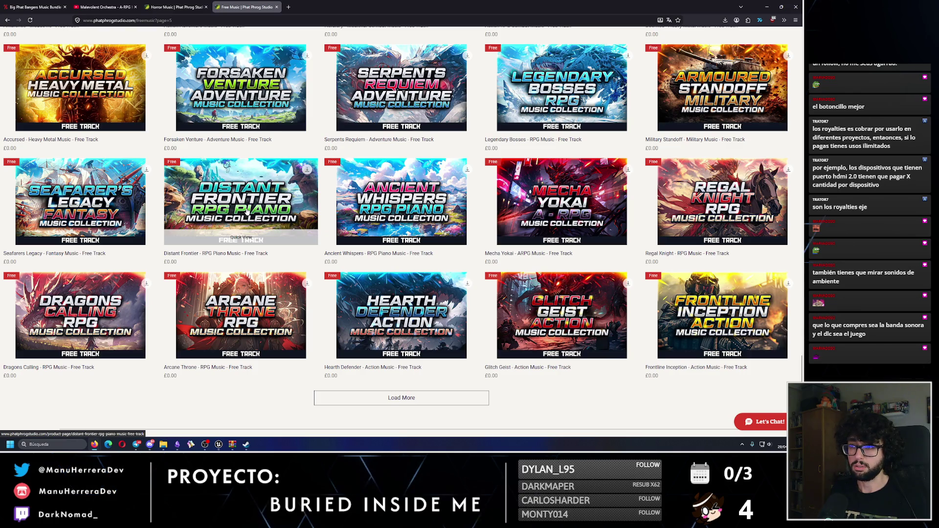
Step: Search the Big Phat Bangers page for 'distant music', then 'piano', stepping through matches to RPG Piano
key("ctrl+Tab")
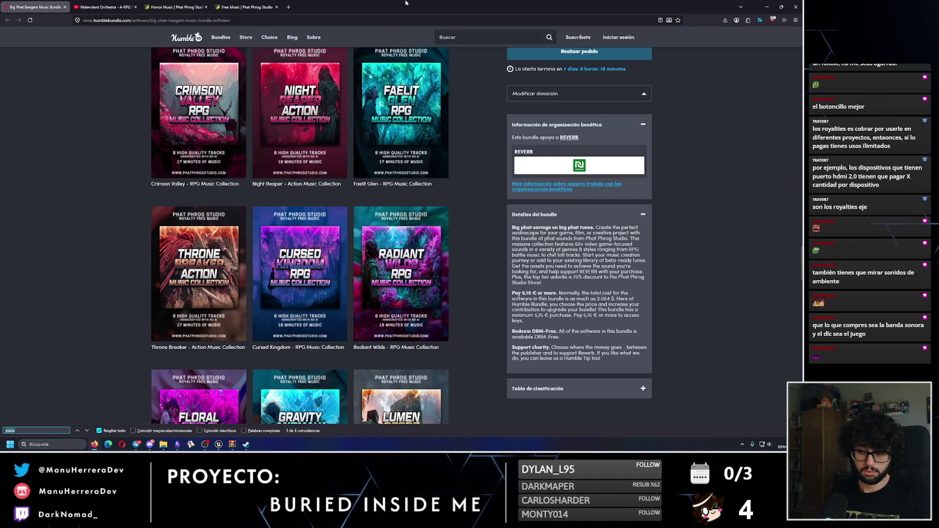
type("distant")
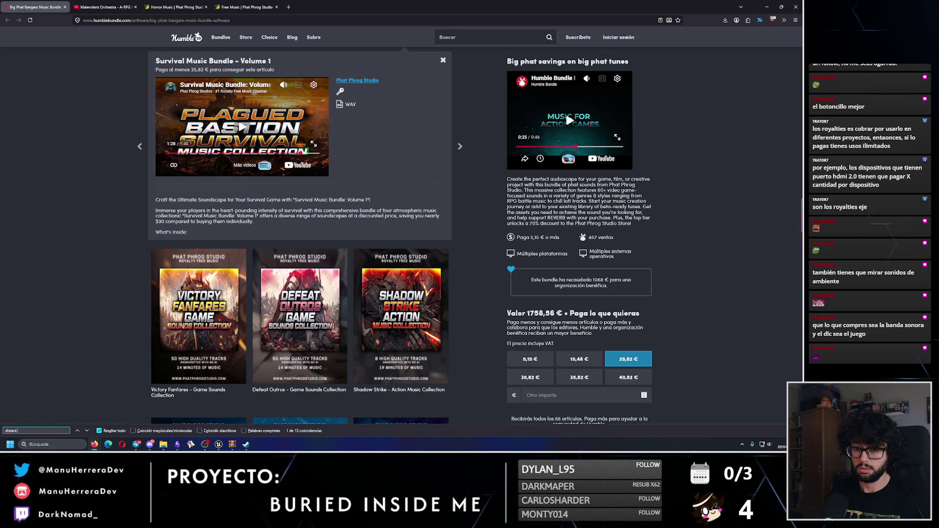
type(" music")
key("ctrl+a")
type("piano")
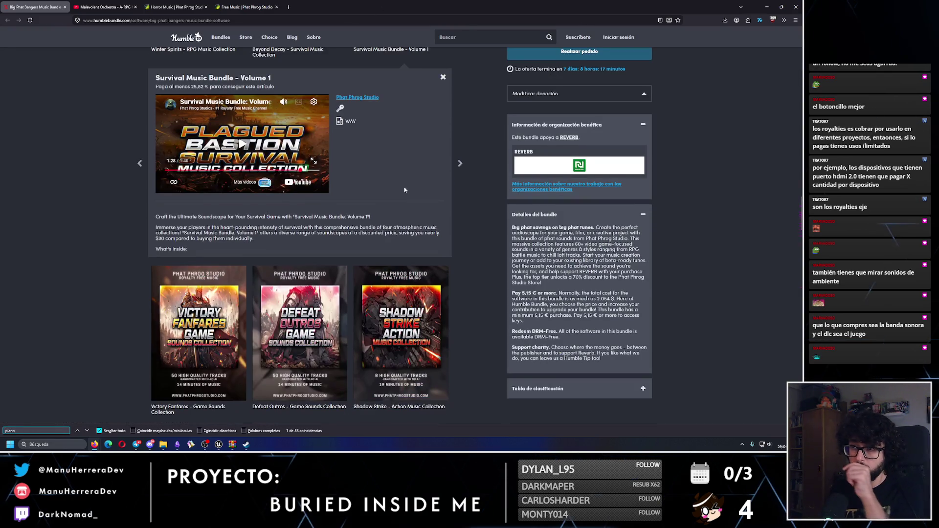
scroll(404, 190, "up", 2)
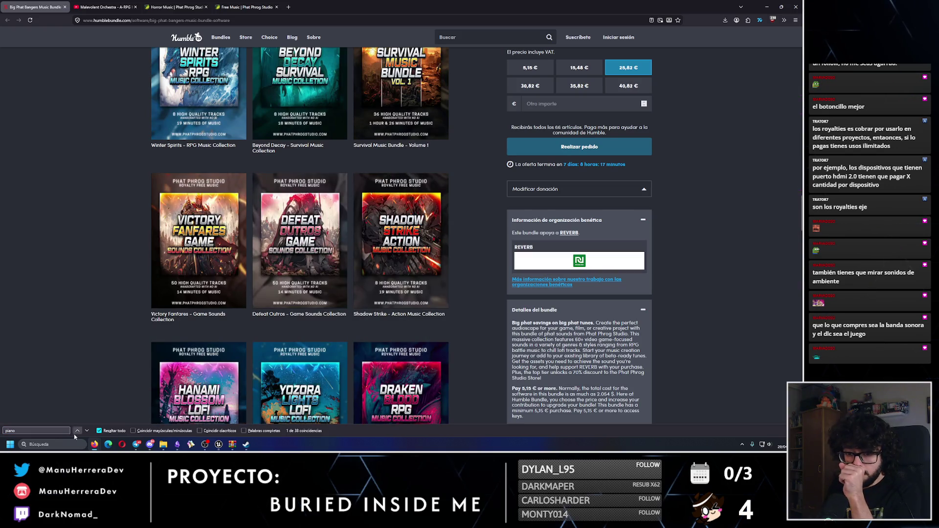
left_click(77, 430)
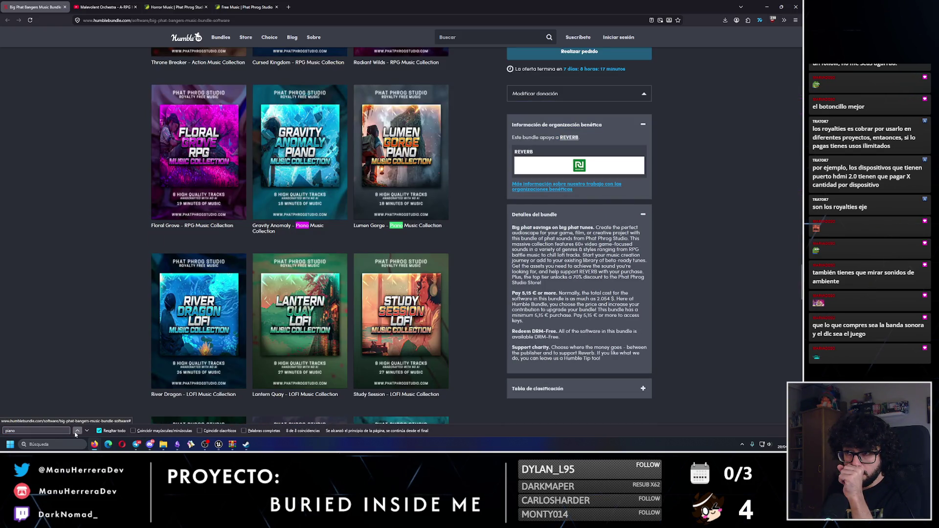
left_click(76, 432)
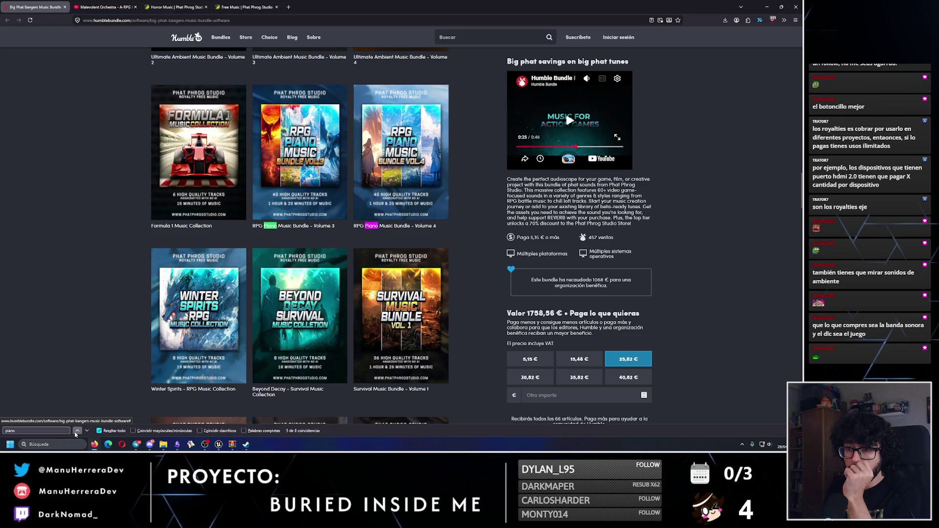
left_click(77, 431)
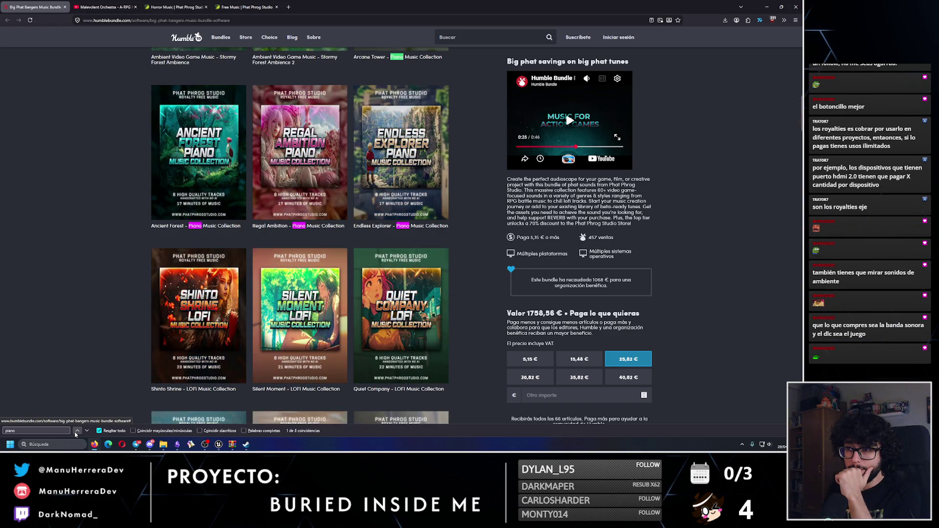
left_click(77, 431)
left_click(76, 431)
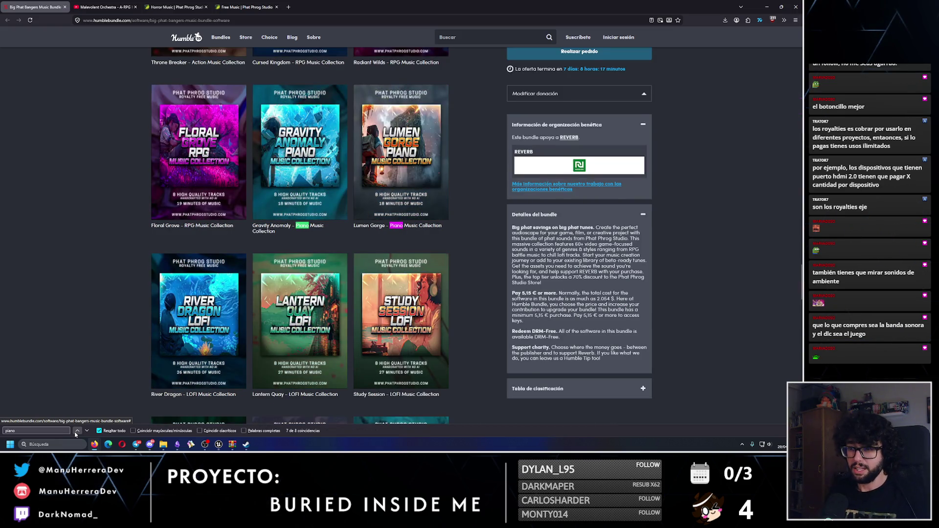
left_click(77, 431)
key("ctrl+Tab")
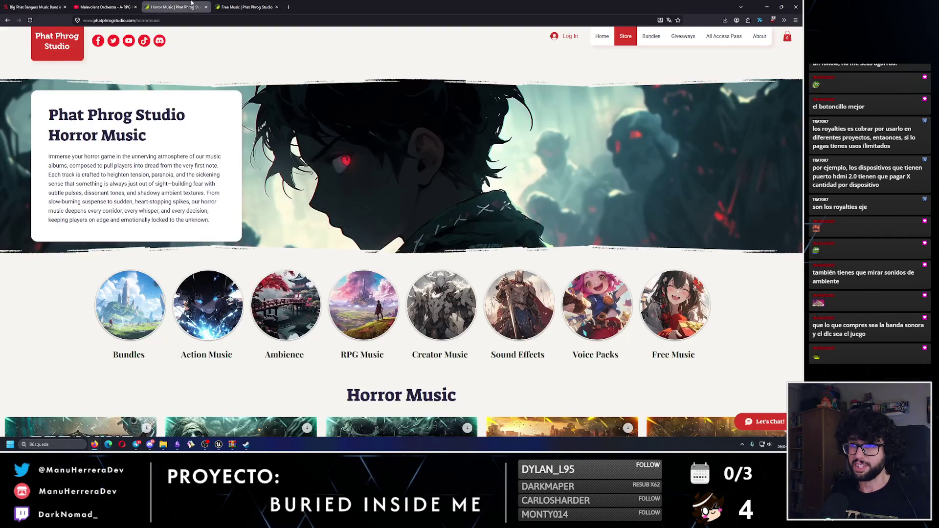
Step: Load the remaining free tracks in the Free Music catalogue
key("ctrl+Tab")
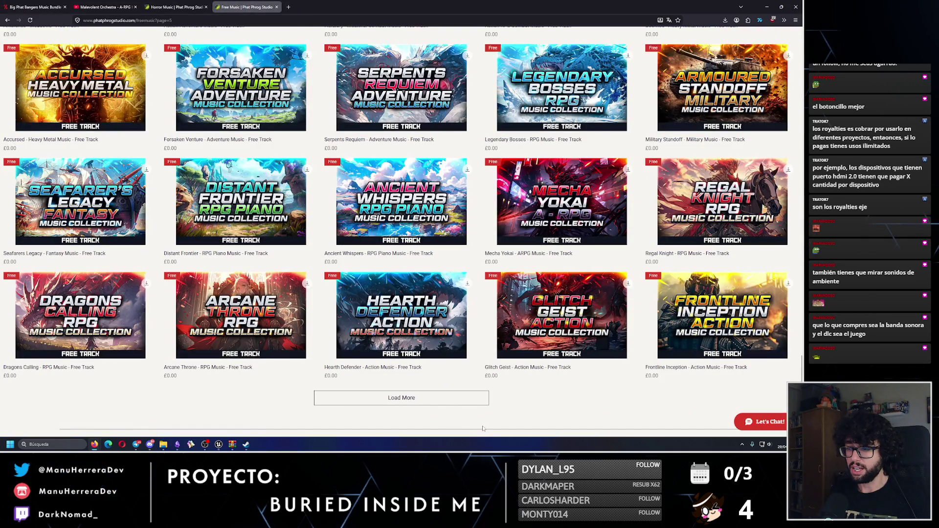
left_click(439, 400)
scroll(416, 381, "down", 5)
scroll(385, 357, "up", 1)
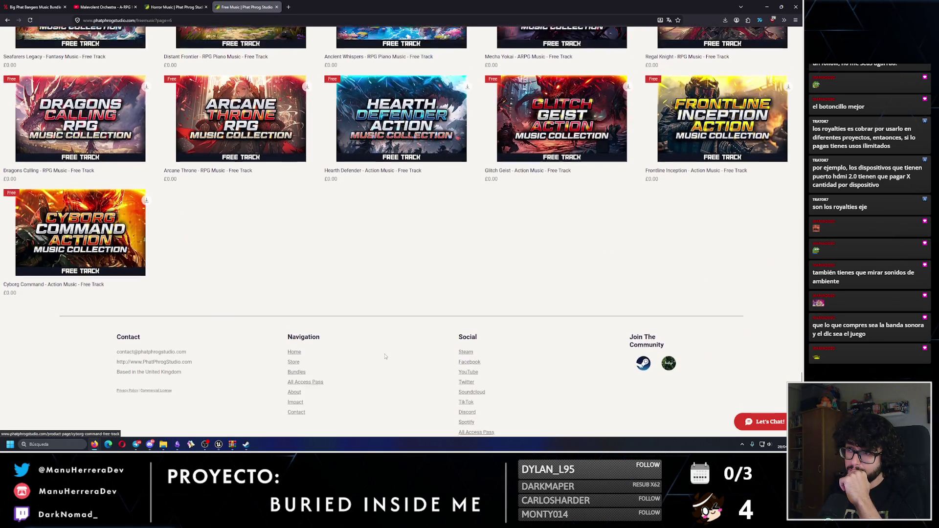
Step: View the £0.00 Hearth Defender track's image, preview video and attribution terms, then go back
left_click(385, 141)
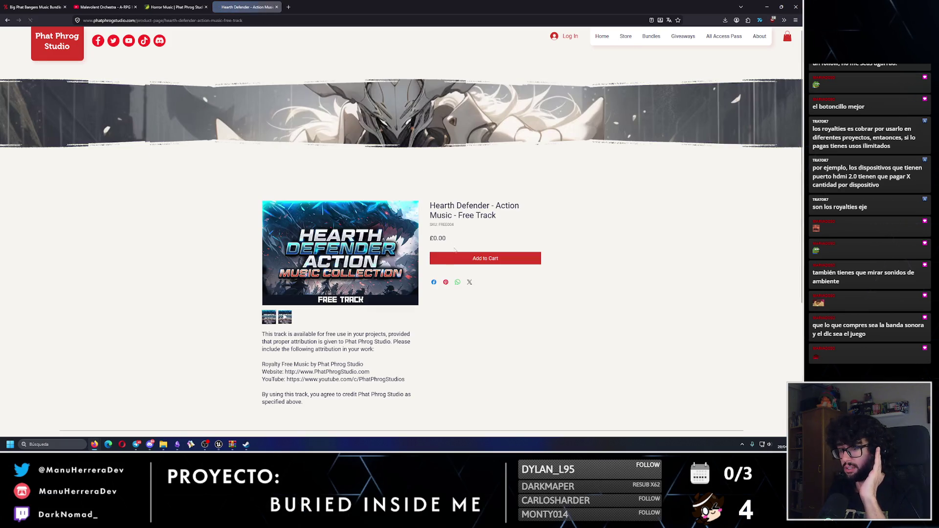
left_click(295, 230)
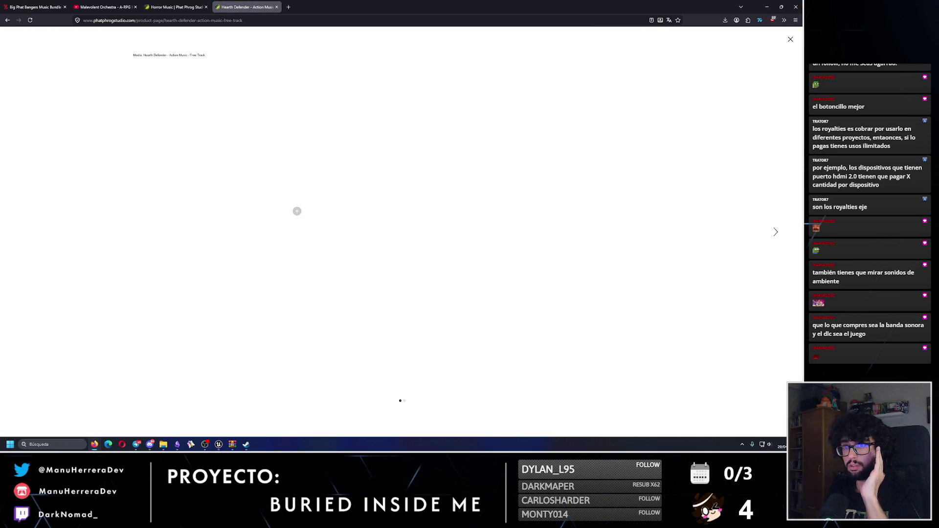
left_click(790, 39)
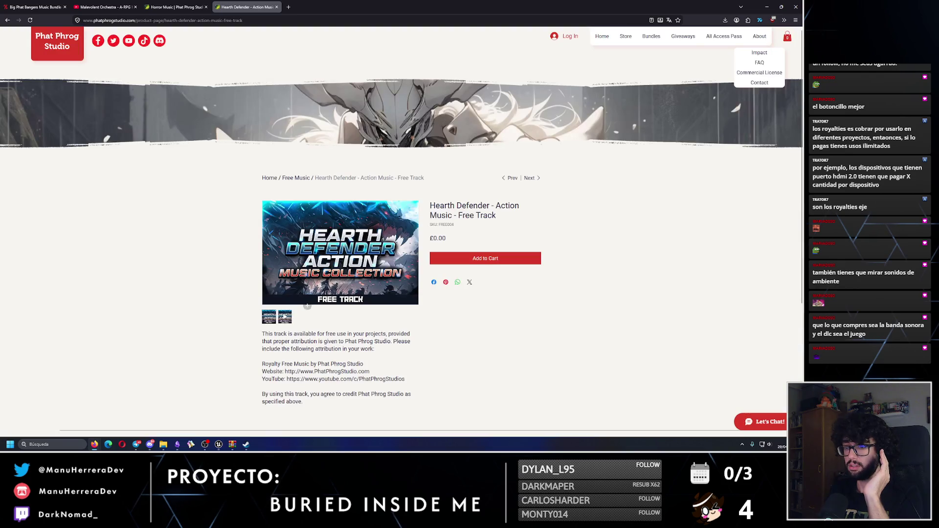
left_click(283, 317)
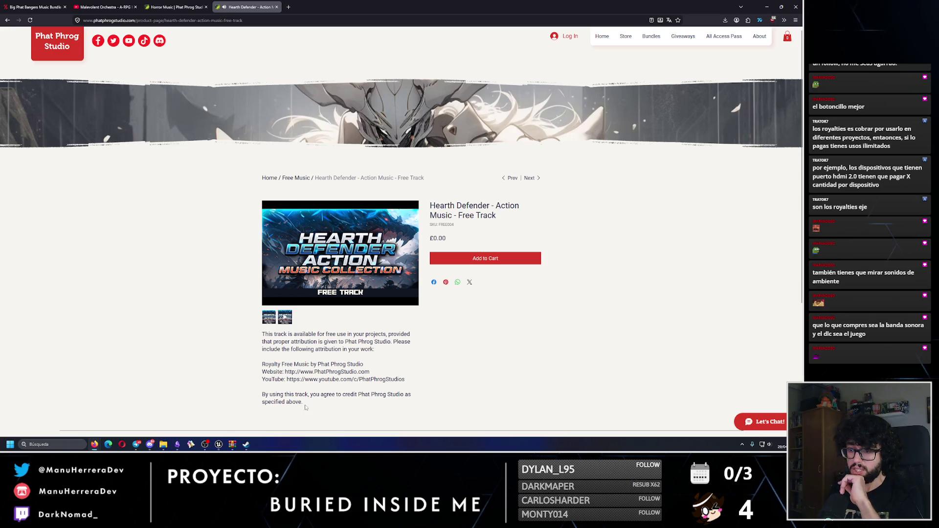
mouse_move(286, 404)
left_mouse_down()
mouse_move(274, 112)
mouse_move(249, 400)
left_mouse_up()
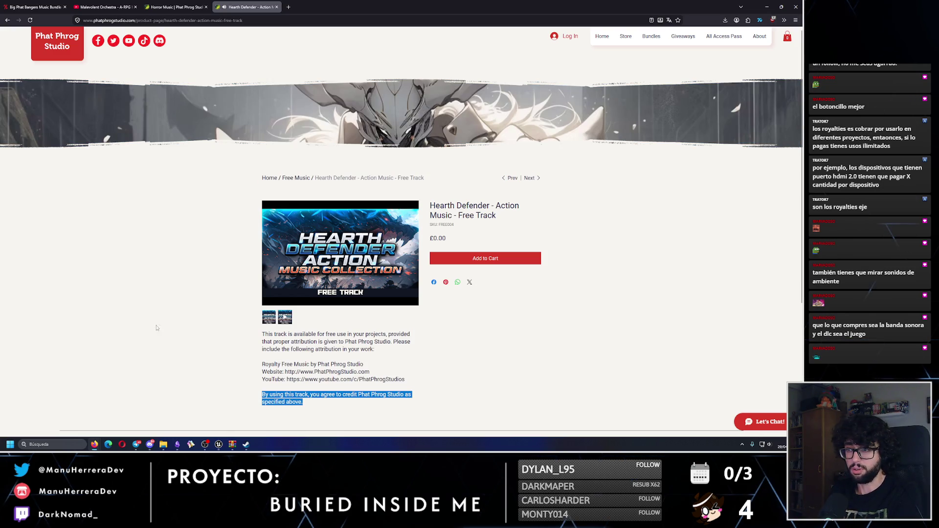
left_click(7, 20)
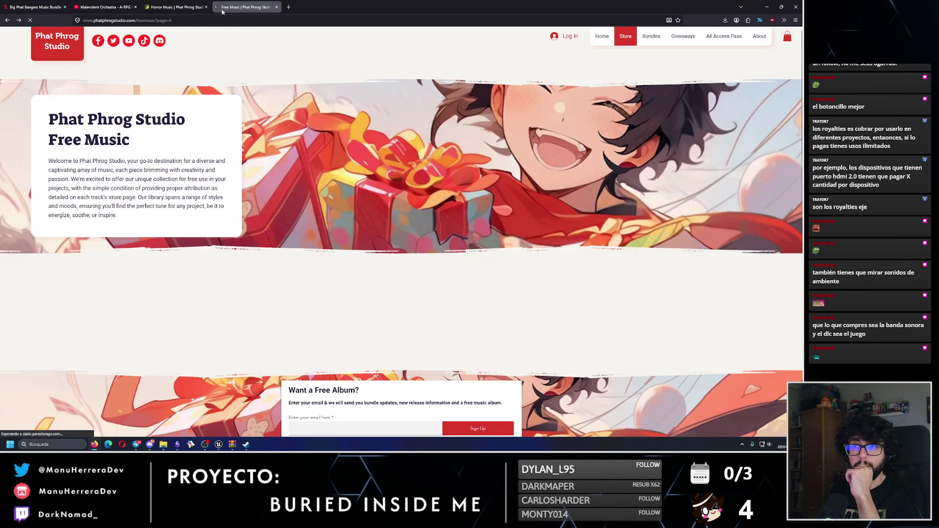
Step: Close the Free Music tab and scroll the Horror Music grid
left_click(176, 7)
left_click(276, 7)
scroll(520, 315, "down", 5)
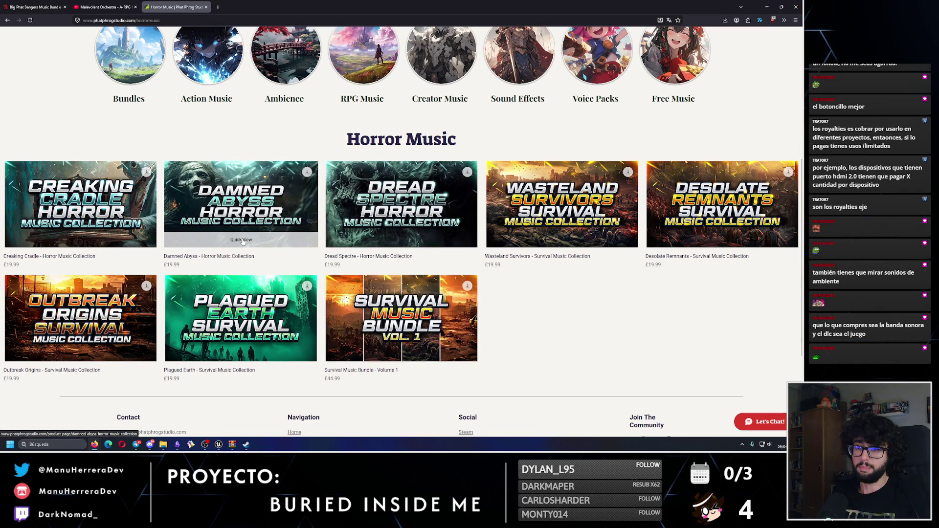
Step: Read the Damned Abyss collection's description, features and £19.99 price for six tracks
left_click(257, 231)
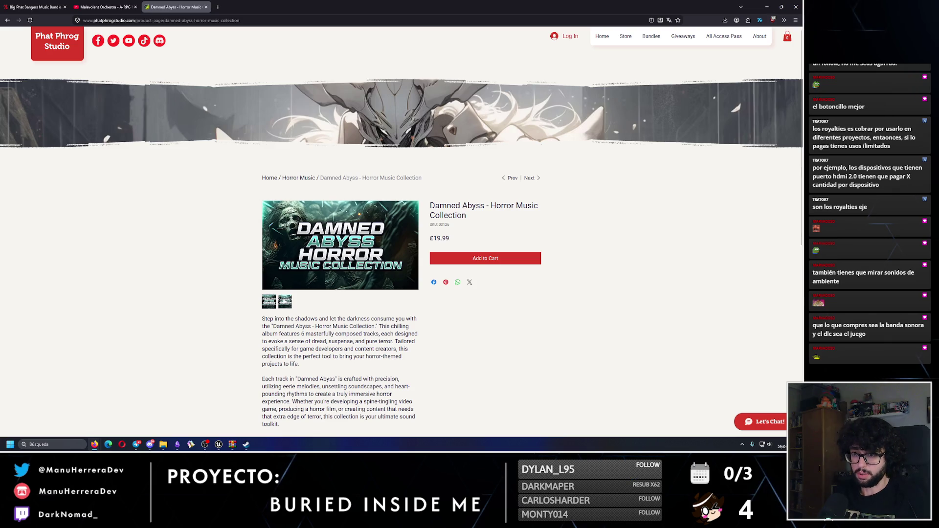
scroll(302, 304, "down", 3)
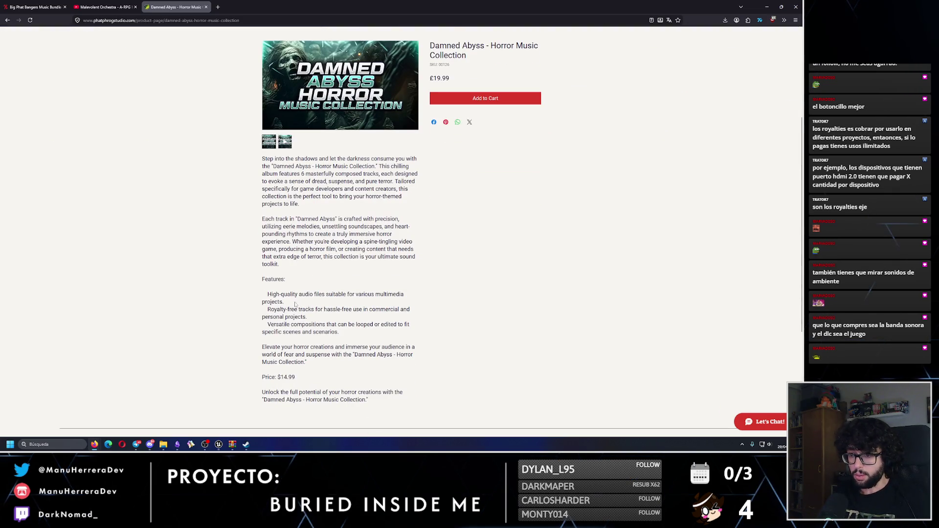
triple_click(304, 303)
left_click(318, 357)
triple_click(328, 370)
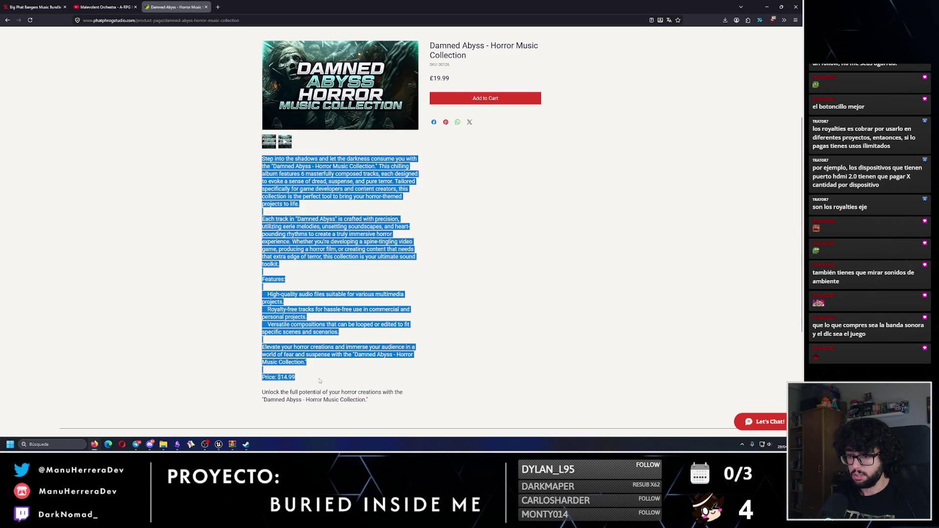
left_click(328, 370)
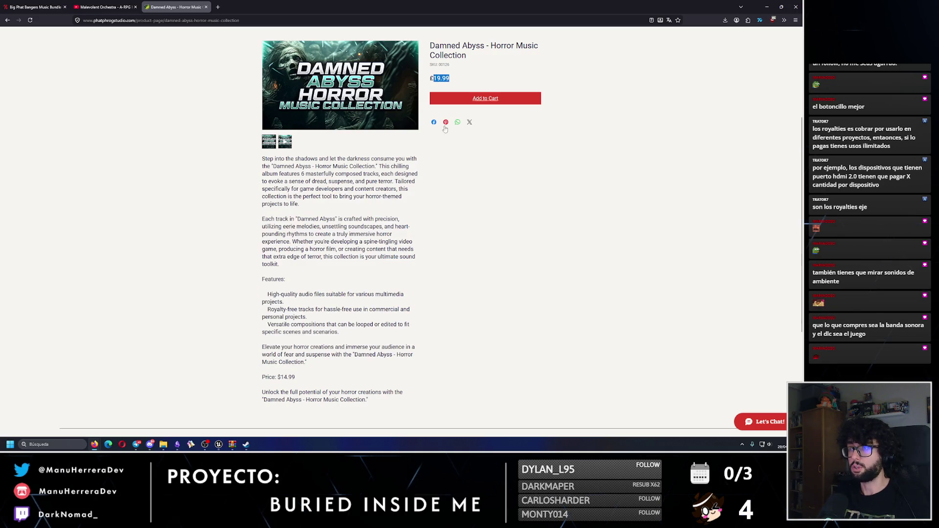
scroll(432, 293, "down", 2)
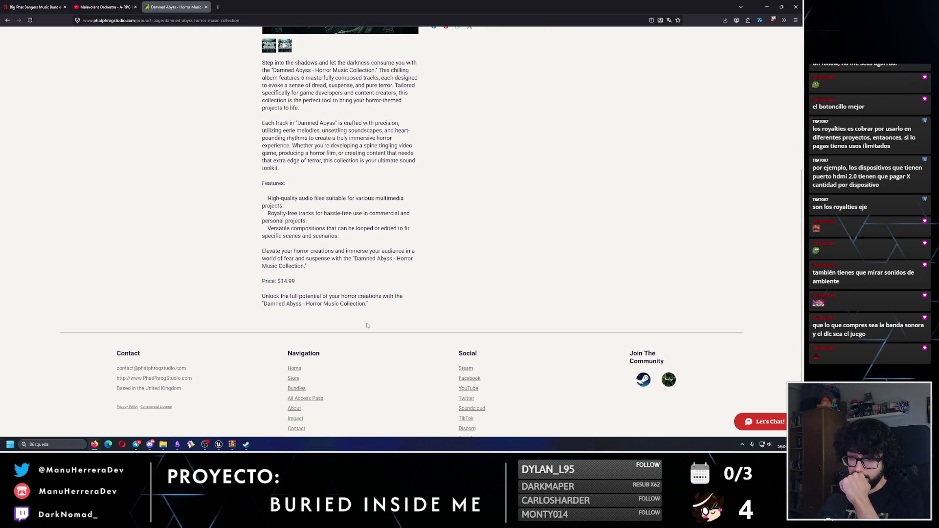
scroll(367, 325, "up", 2)
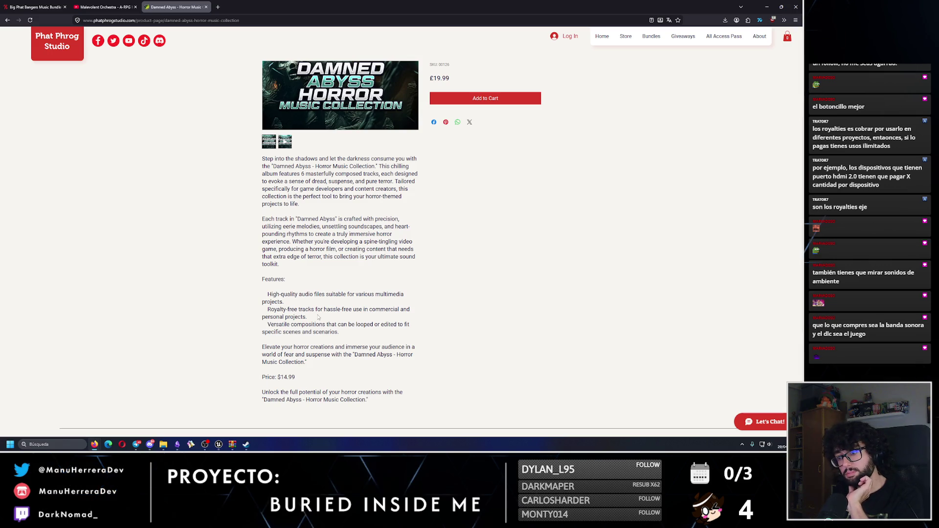
scroll(303, 316, "up", 1)
left_click_drag(260, 313, 338, 364)
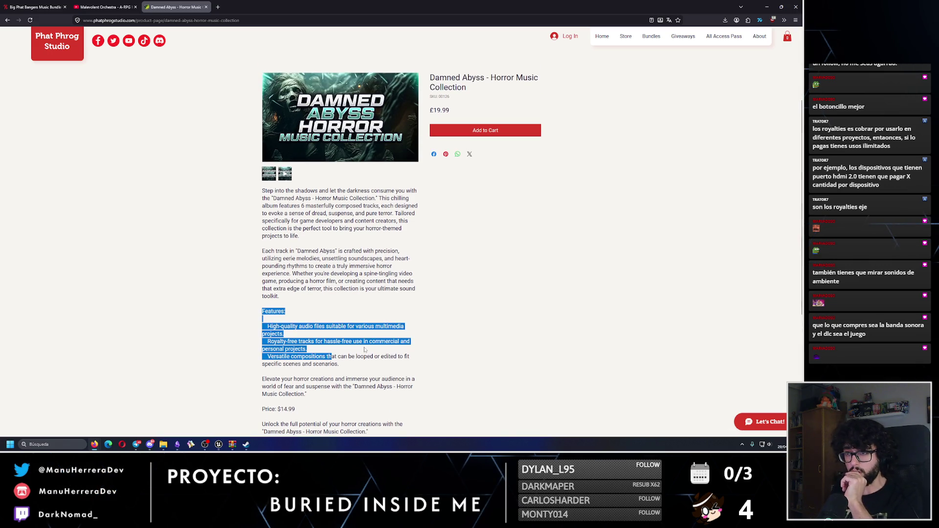
scroll(304, 319, "up", 4)
Step: Play the Damned Abyss preview at lower volume, skip to about 0:45, and pause near the end
left_click(285, 304)
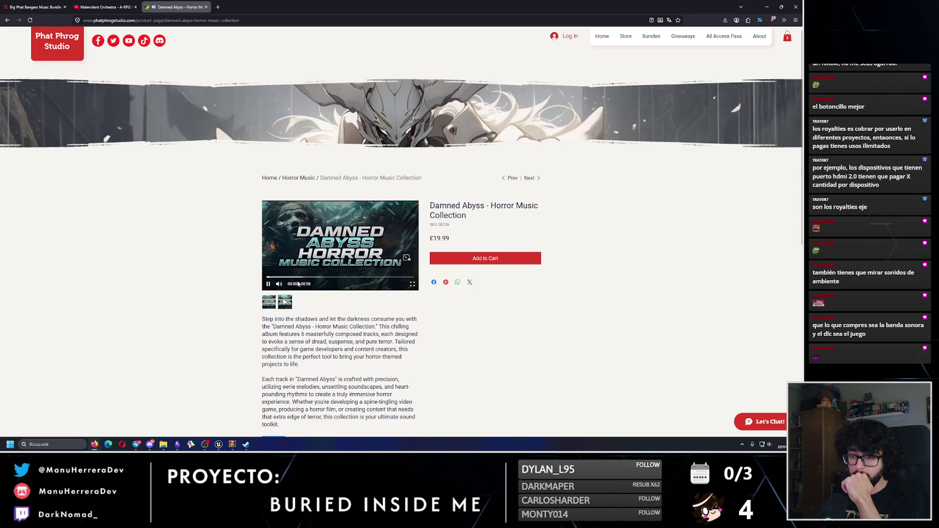
left_click_drag(297, 285, 295, 286)
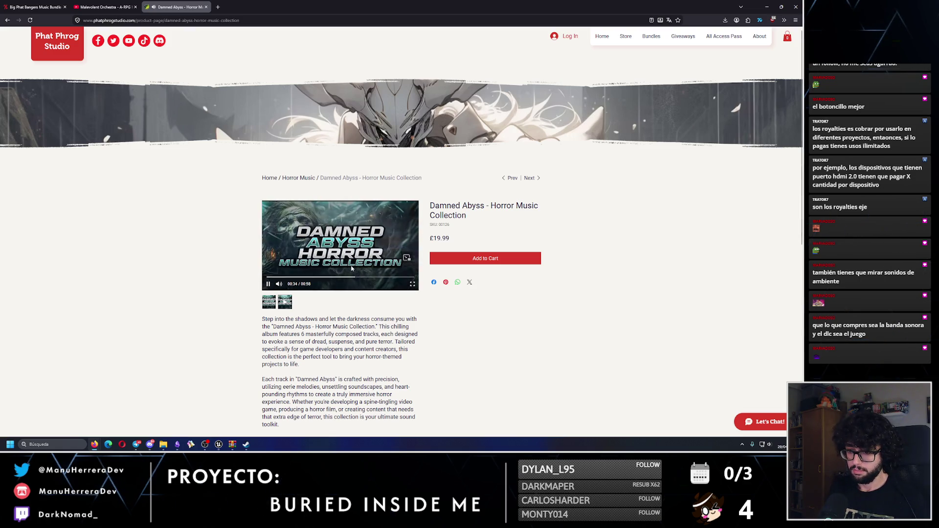
left_click(384, 277)
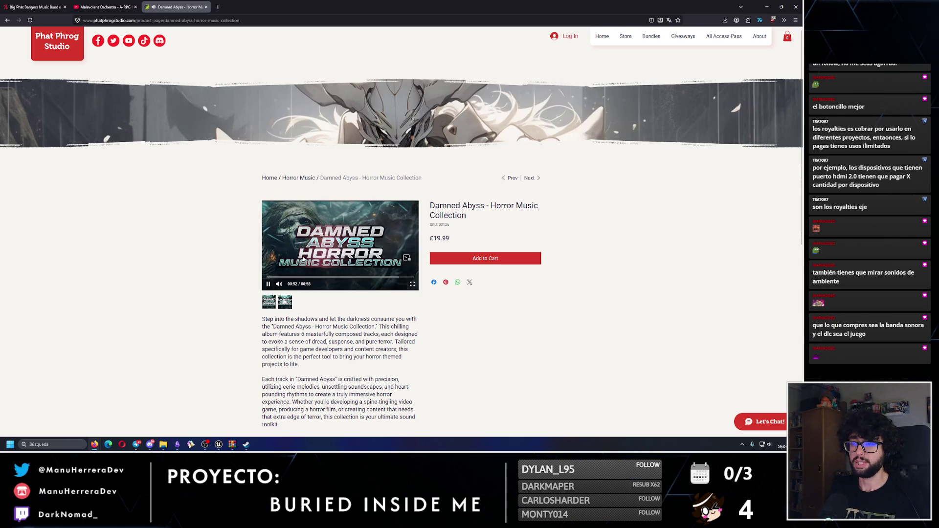
left_click(286, 230)
left_click(105, 7)
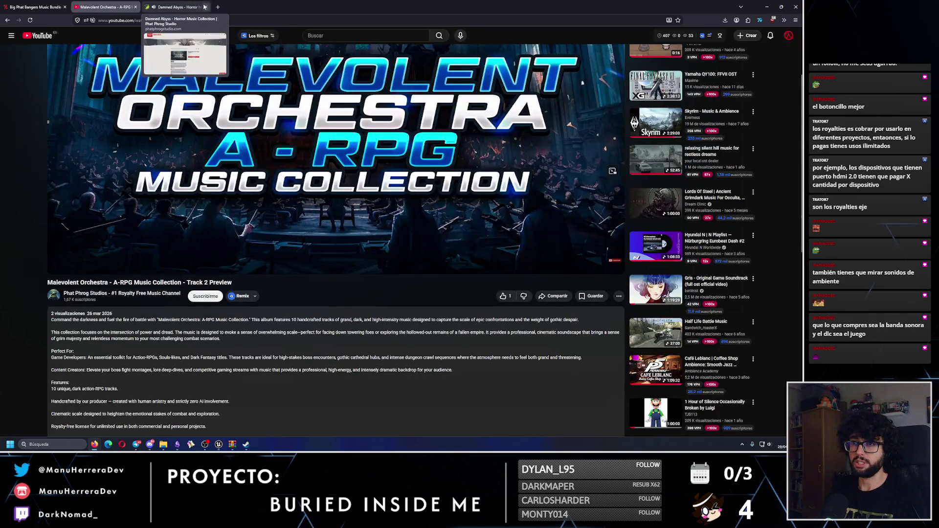
Step: Return from Damned Abyss to the Horror Music category page, glancing at other tabs
left_click(176, 7)
left_click(7, 21)
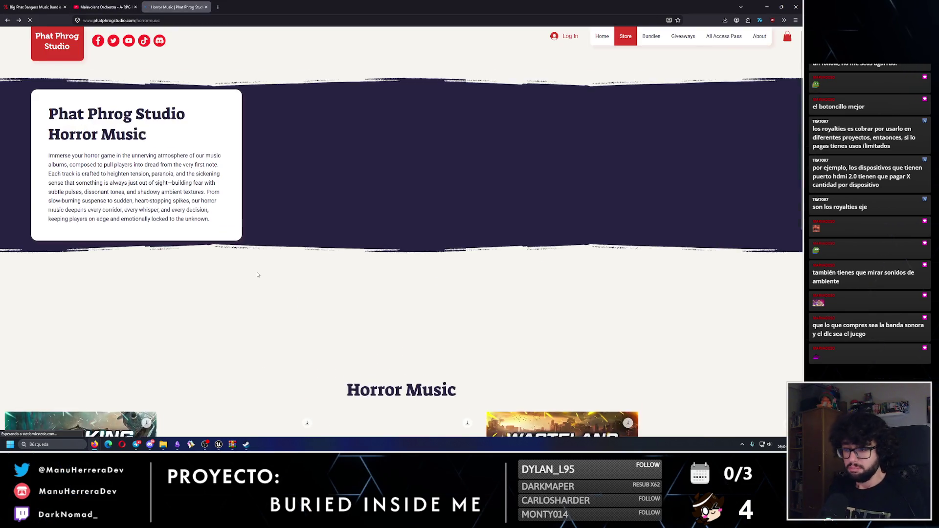
scroll(261, 279, "down", 5)
scroll(261, 279, "up", 1)
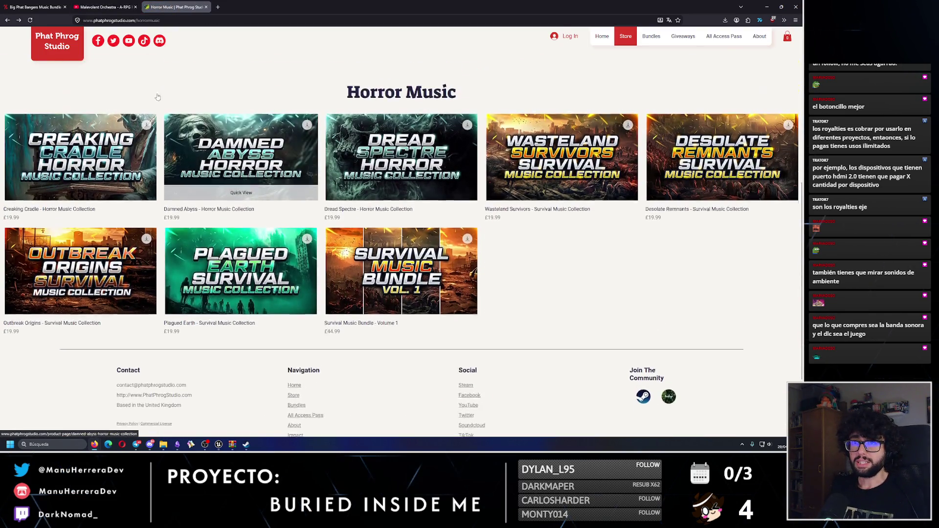
left_click(105, 7)
left_click(20, 6)
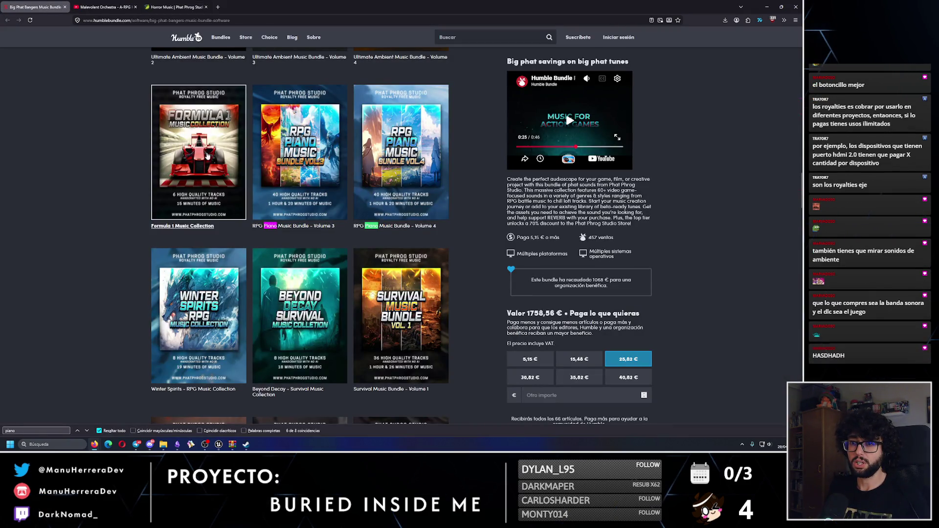
left_click(173, 7)
Step: Open Free Music in a new tab and play the £0.00 Formula 1 track's preview
mouse_move(625, 38)
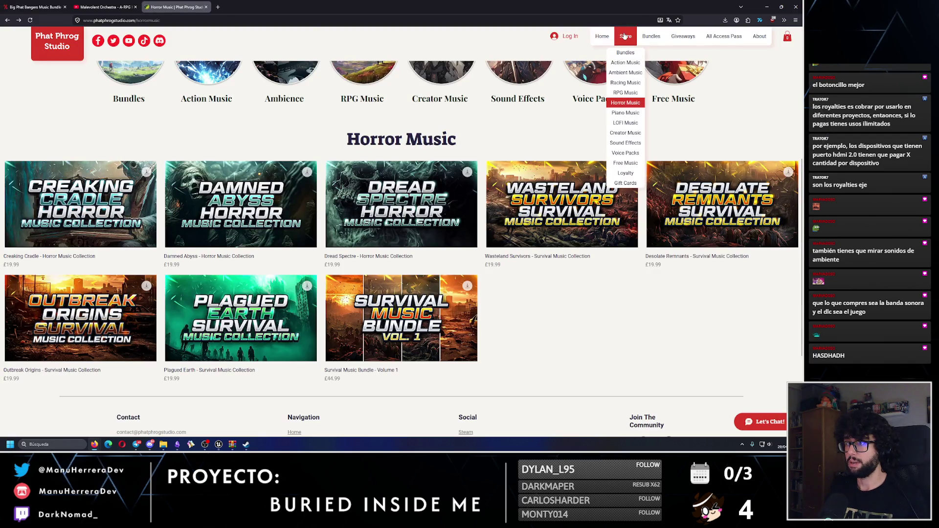
middle_click(602, 164)
key("ctrl+Tab")
scroll(278, 239, "down", 10)
scroll(278, 240, "down", 3)
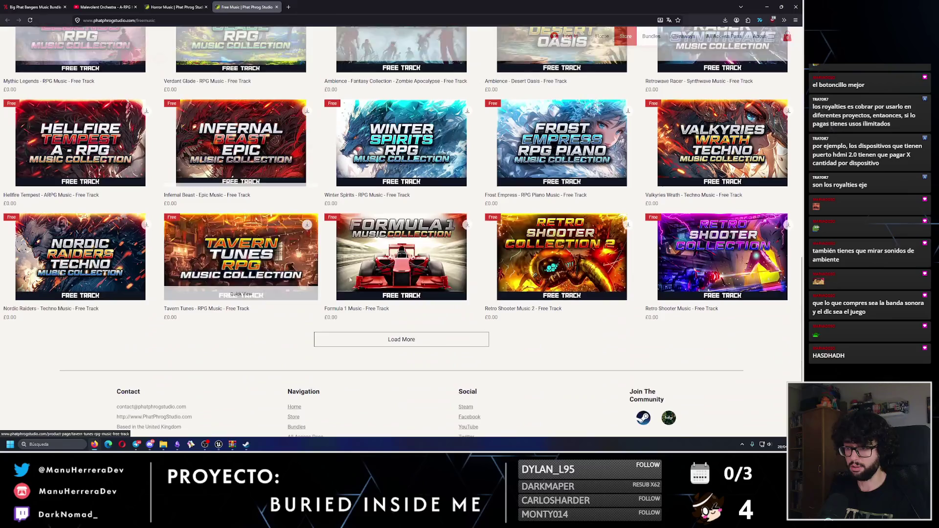
left_click(395, 269)
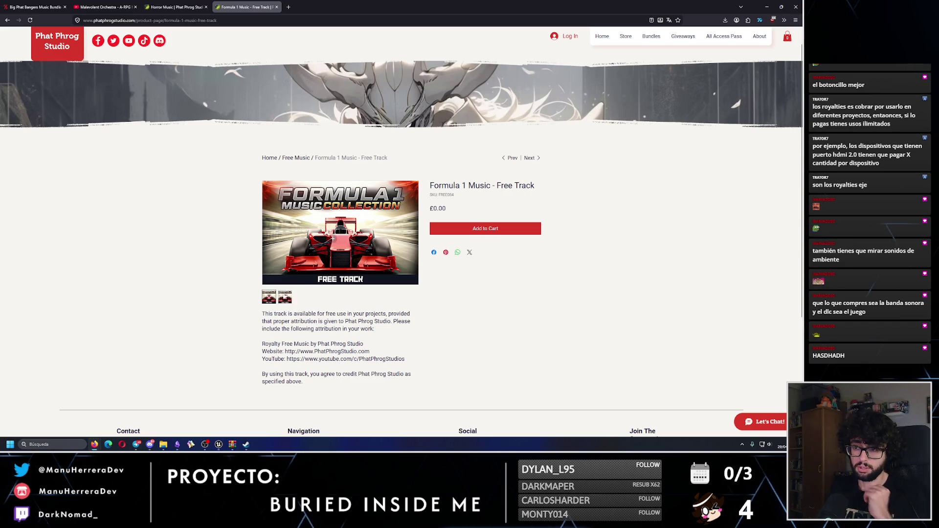
left_click(333, 247)
mouse_move(278, 280)
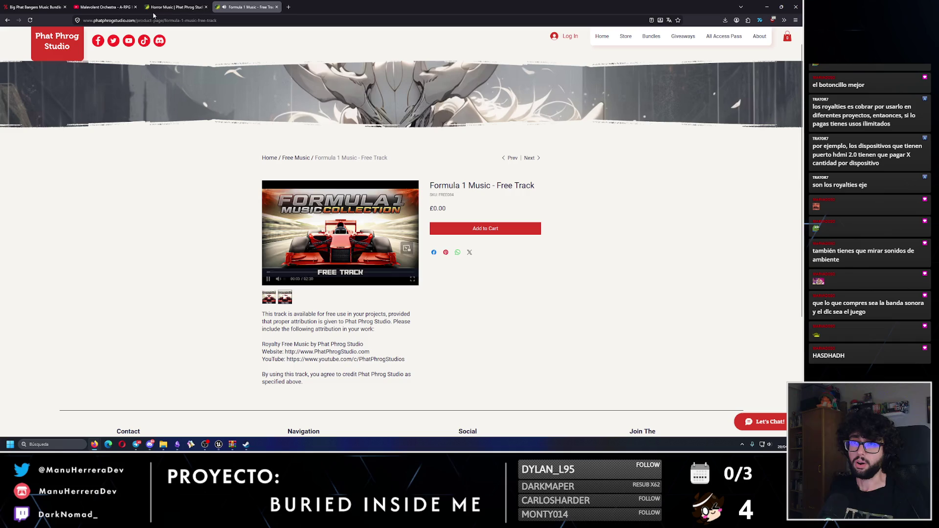
Step: Close the Formula 1 free track tab and return to the Horror Music page
left_click(105, 7)
left_click(163, 5)
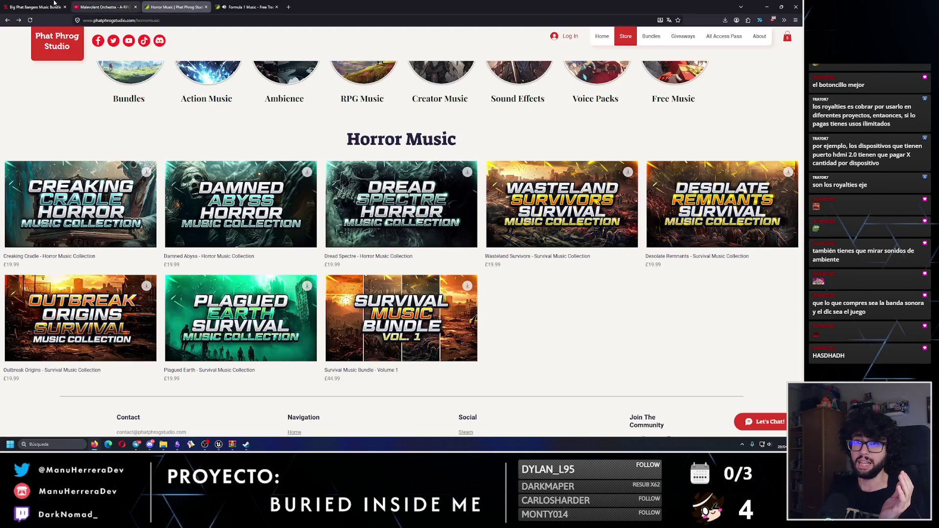
left_click(35, 7)
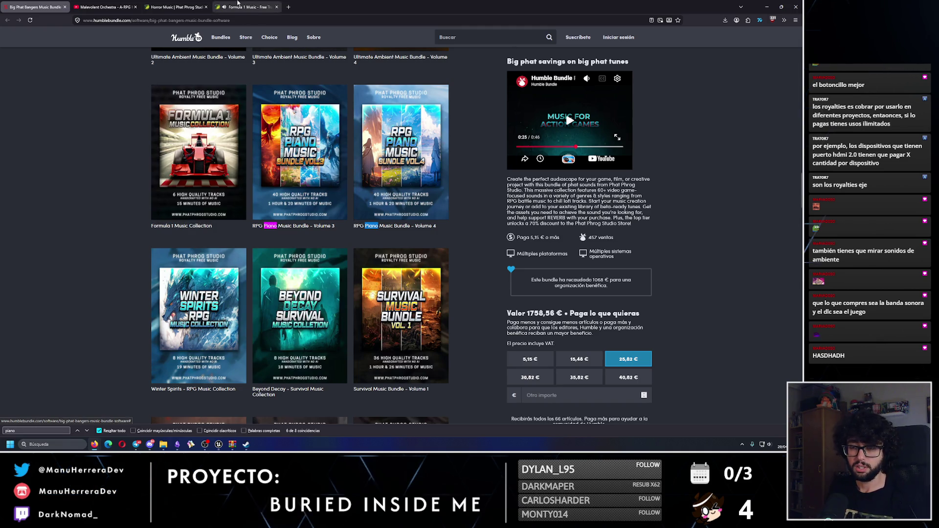
left_click(247, 6)
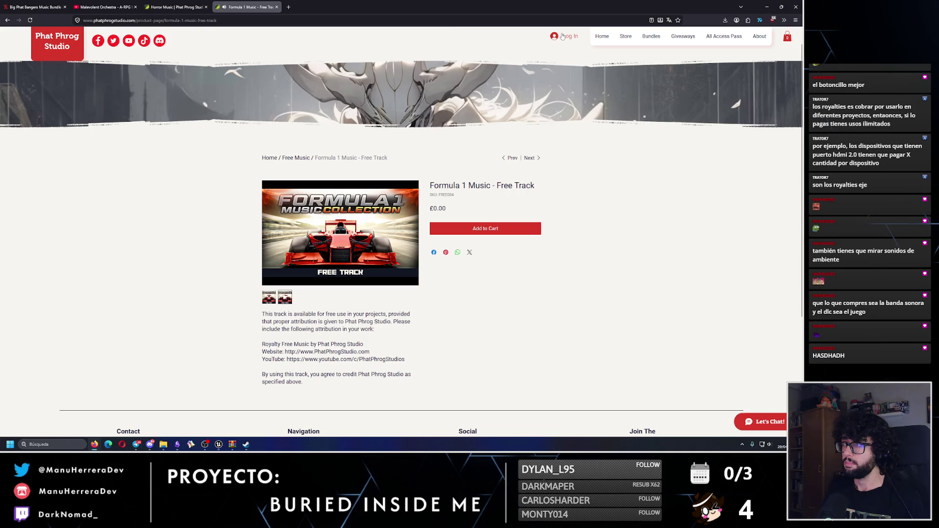
left_click(176, 7)
left_click(276, 7)
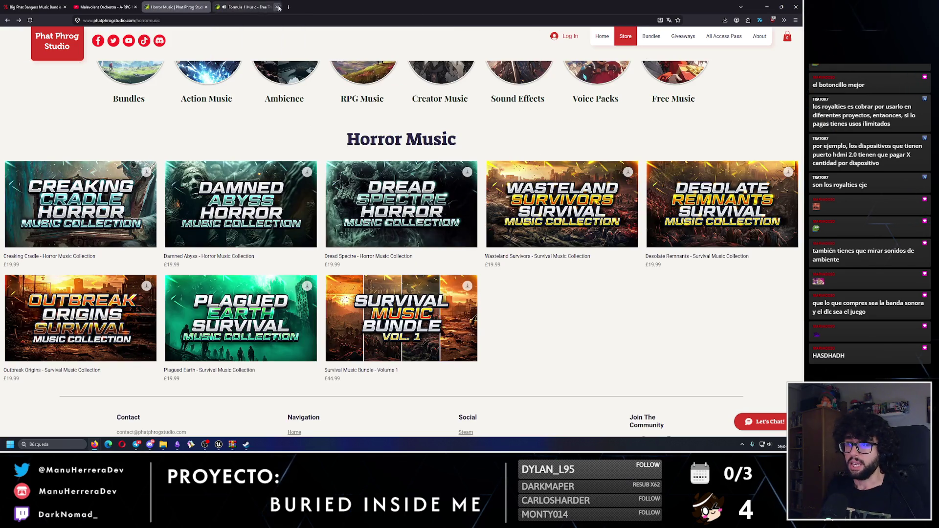
scroll(440, 294, "down", 1)
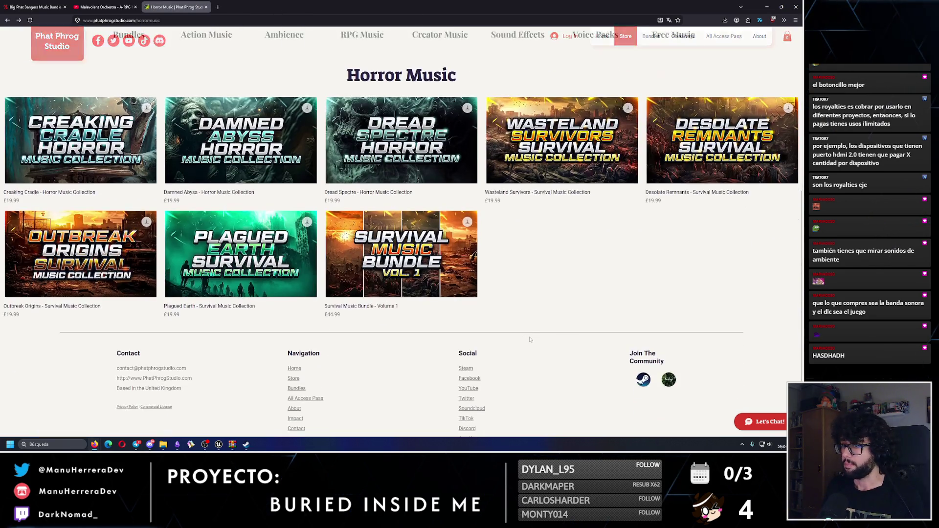
scroll(524, 338, "up", 2)
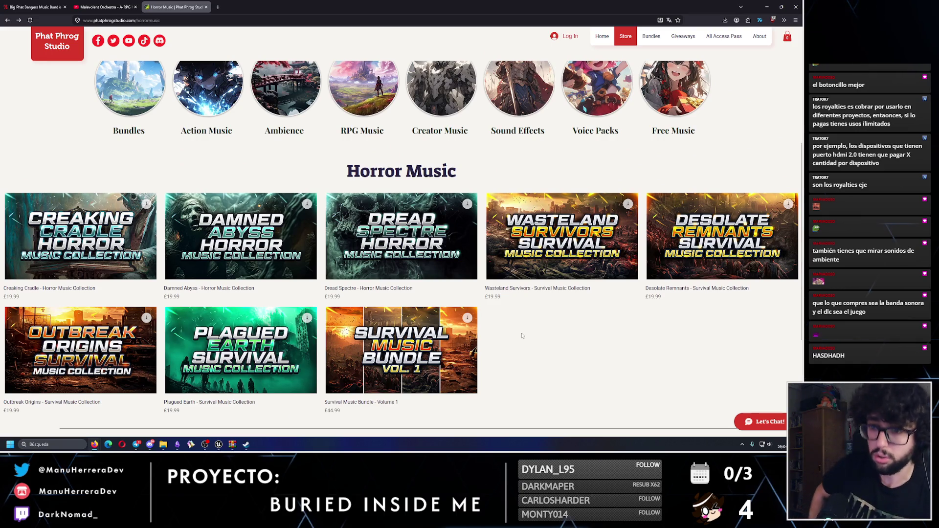
left_click(105, 6)
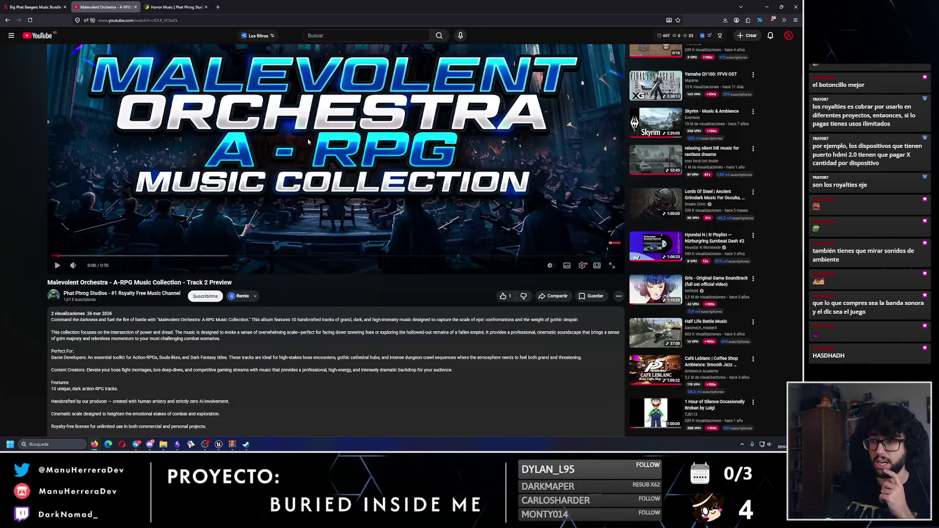
Step: Close the Malevolent Orchestra video, find 'horror' on the bundle page and compare with Phat Phrog's Horror Music
left_click(33, 5)
left_click(135, 7)
scroll(475, 279, "down", 5)
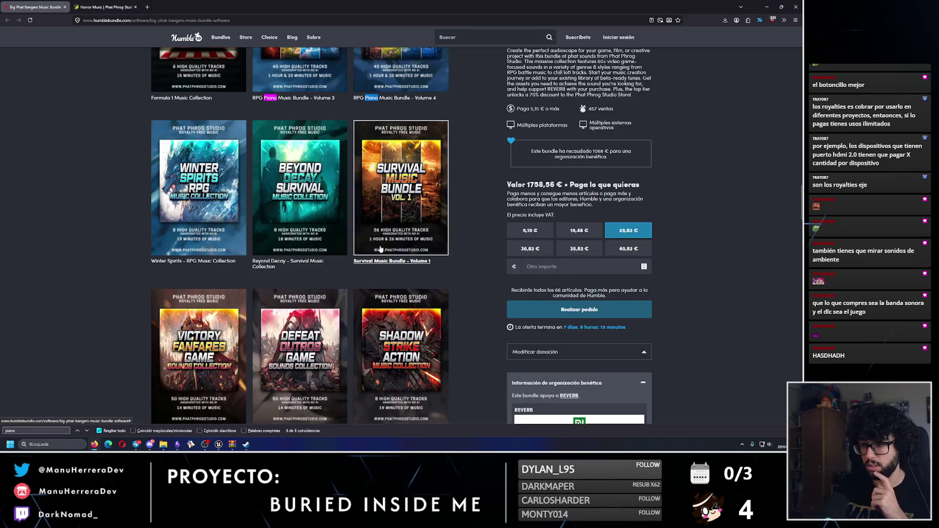
key("ctrl+f")
type("horror")
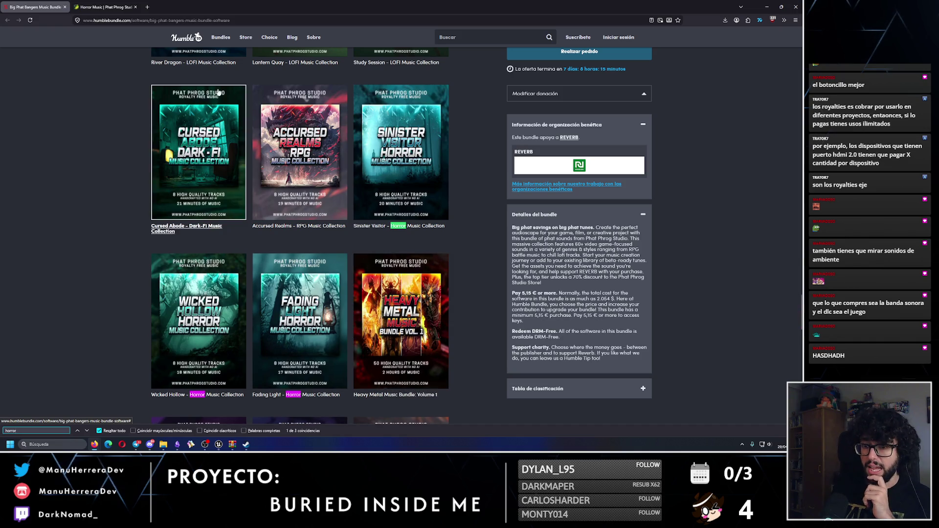
left_click(121, 2)
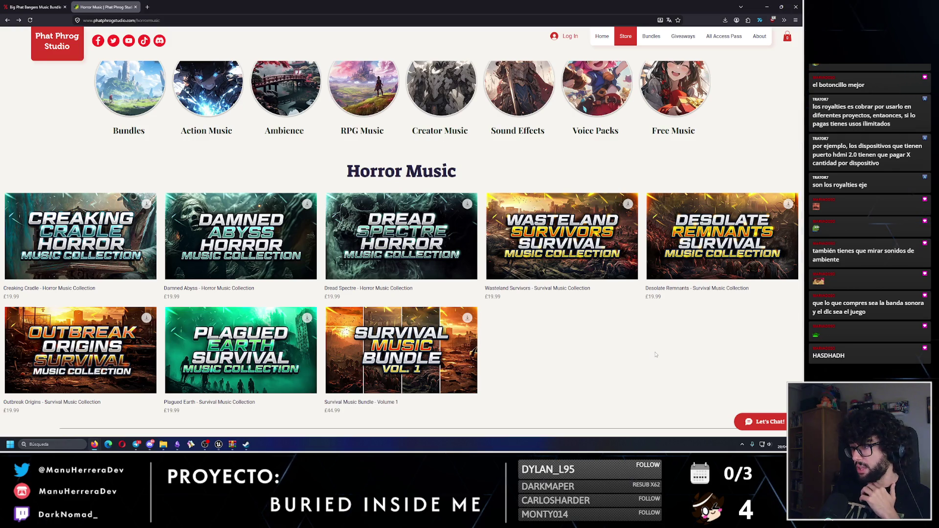
scroll(655, 354, "down", 2)
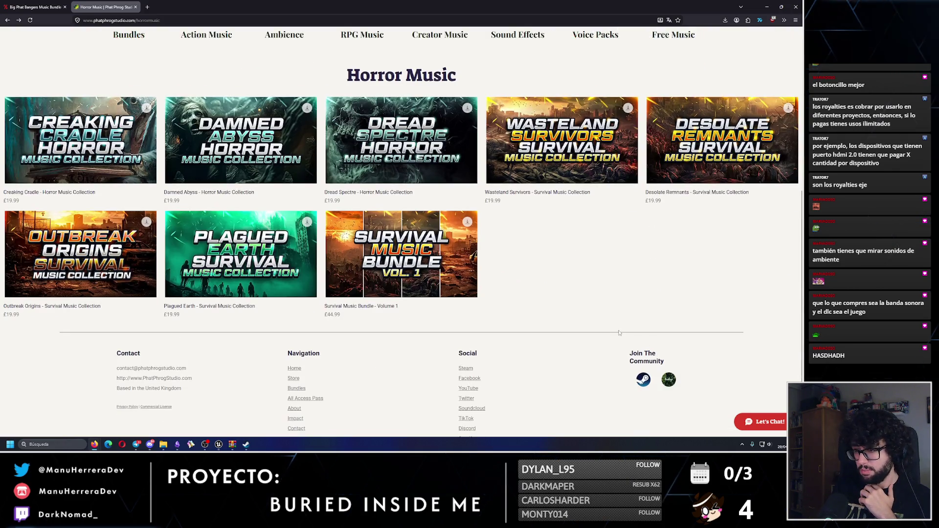
mouse_move(372, 225)
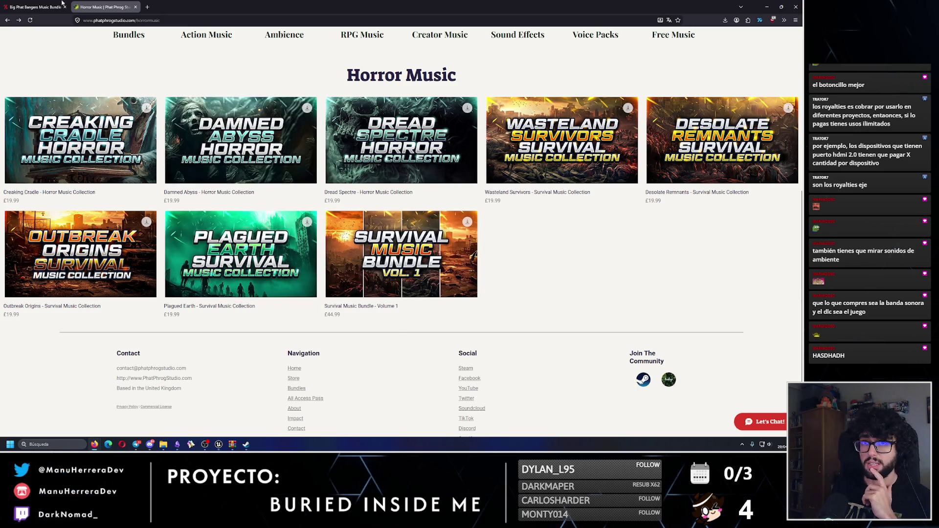
Step: Search the bundle page for 'survival' and 'horror' matches, comparing against the Horror Music page
left_click(36, 7)
key("ctrl+f")
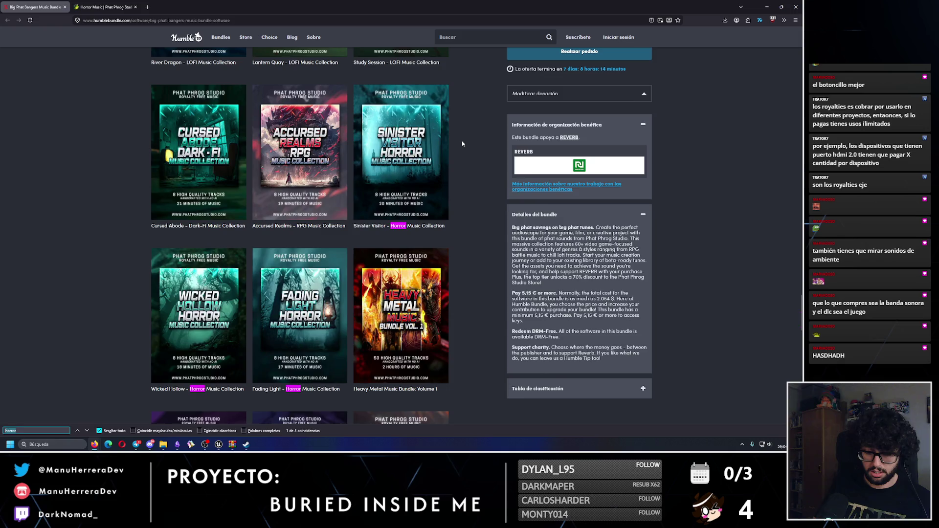
type("survival")
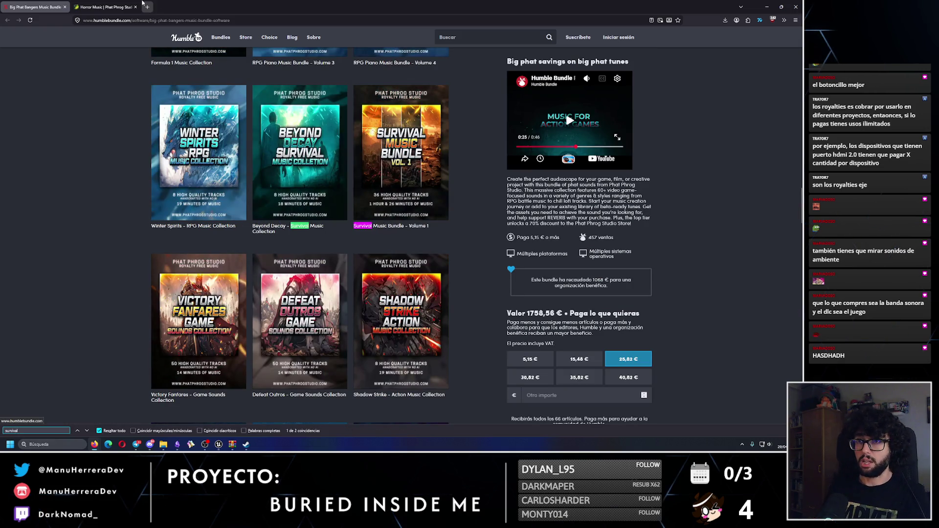
left_click(120, 2)
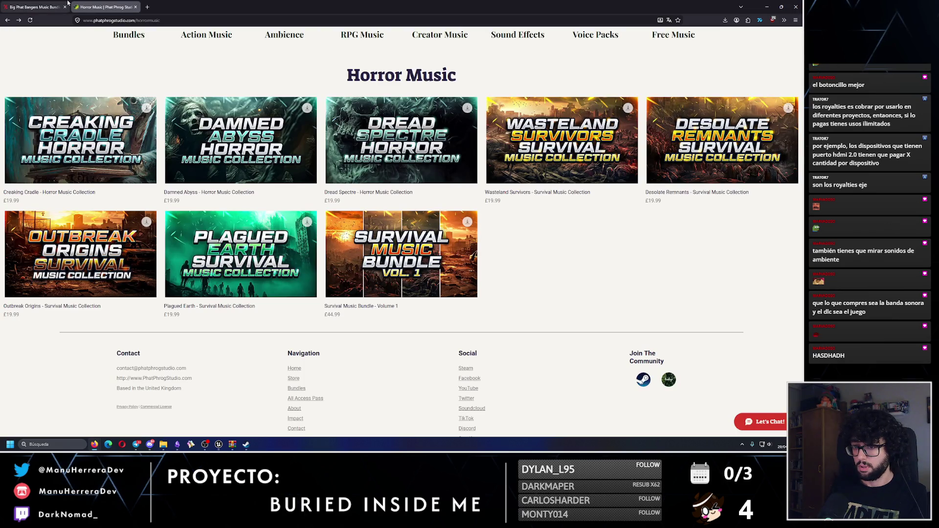
left_click(35, 7)
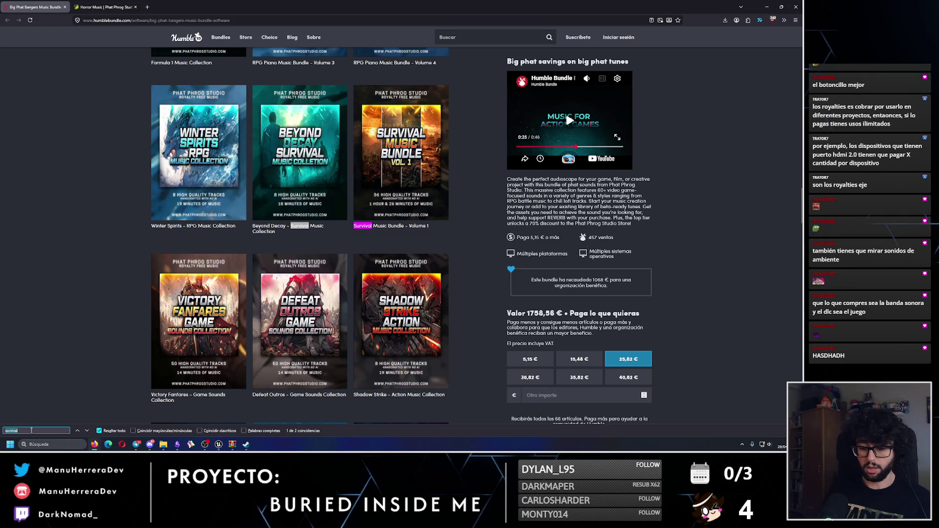
type("horror")
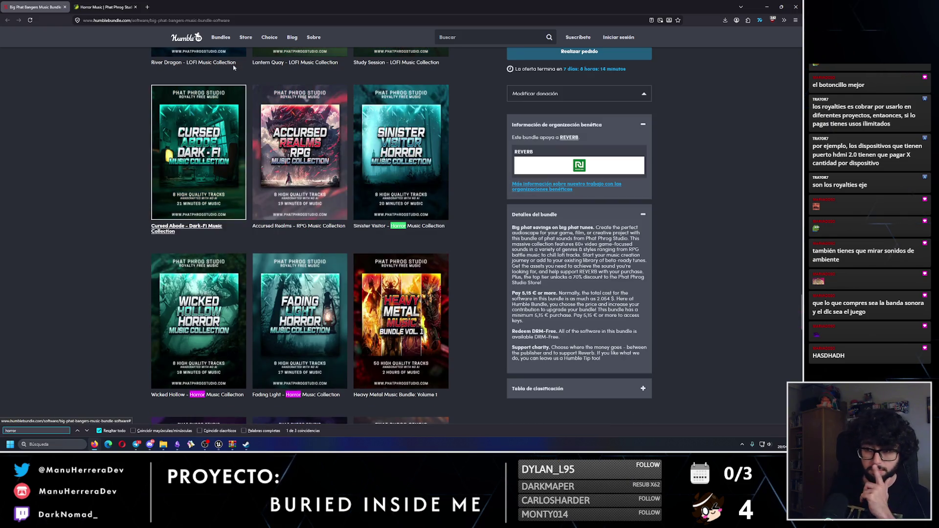
left_click(105, 7)
scroll(288, 179, "up", 3)
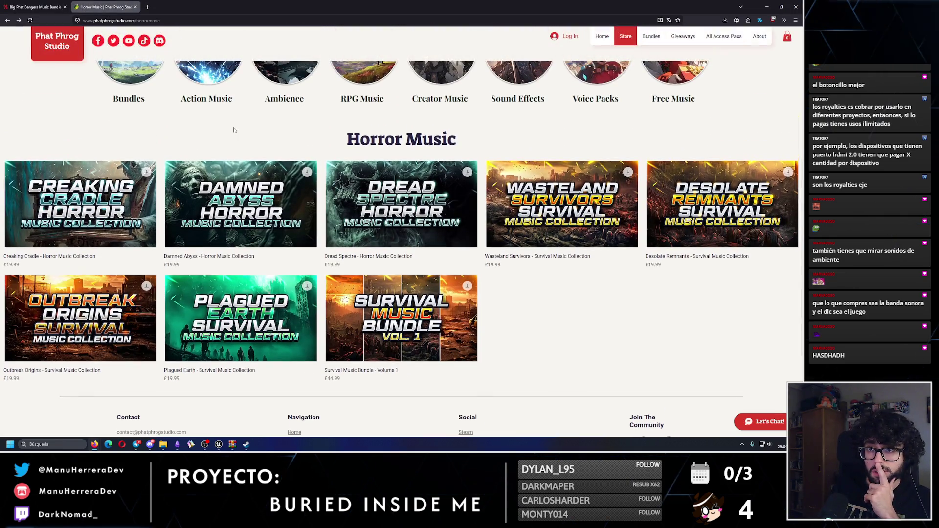
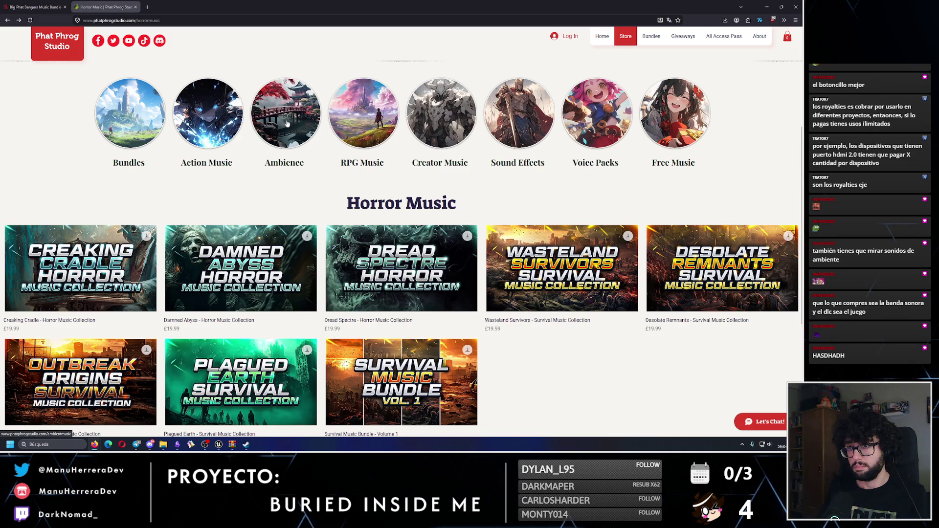
Step: Open the Plagued Earth collection in a new tab, sample its preview track, then close it
scroll(139, 233, "up", 2)
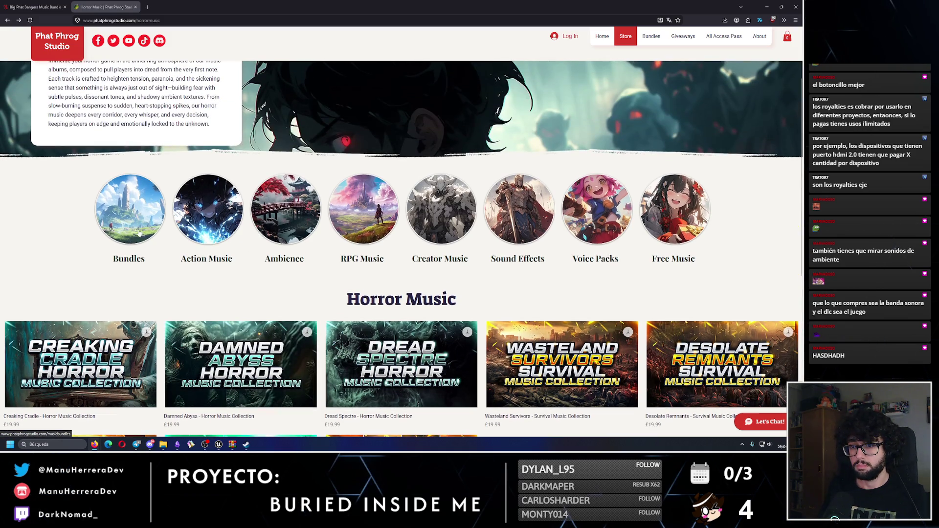
scroll(118, 357, "down", 2)
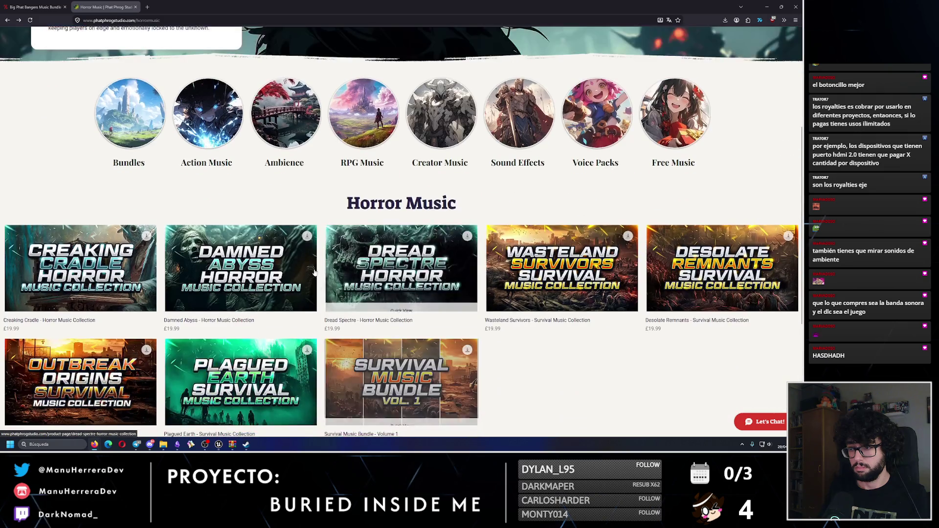
scroll(244, 294, "down", 1)
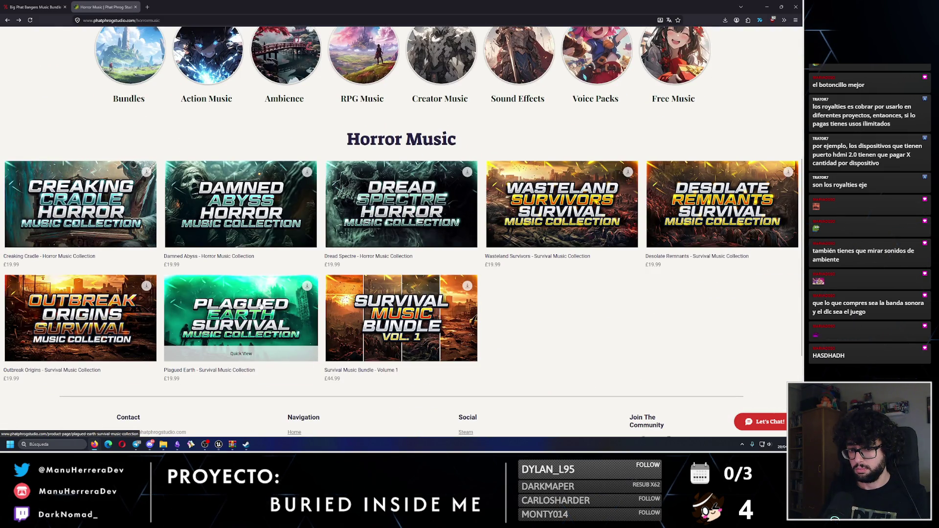
middle_click(253, 322)
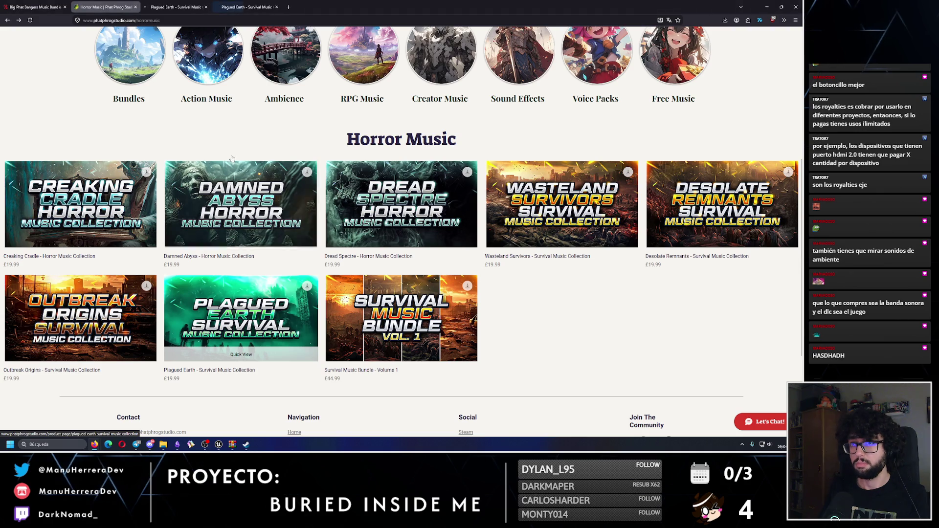
left_click(206, 7)
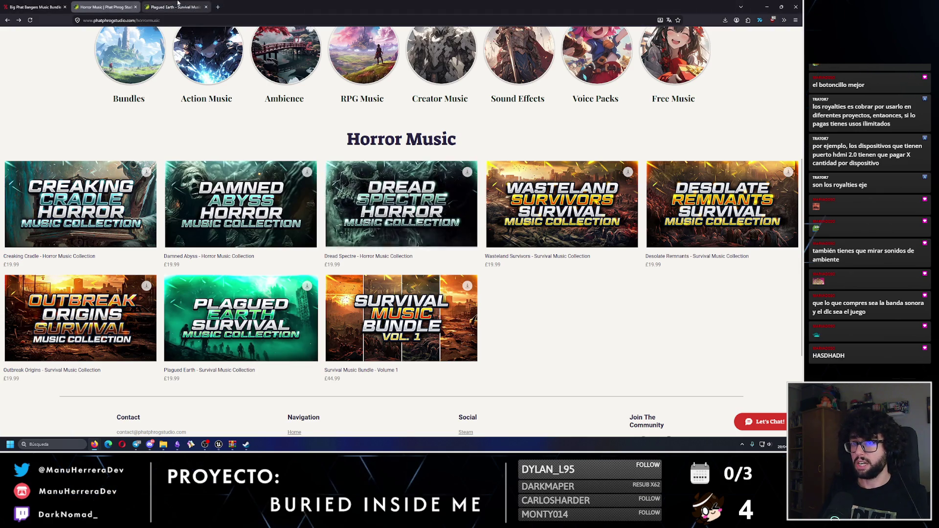
left_click(301, 284)
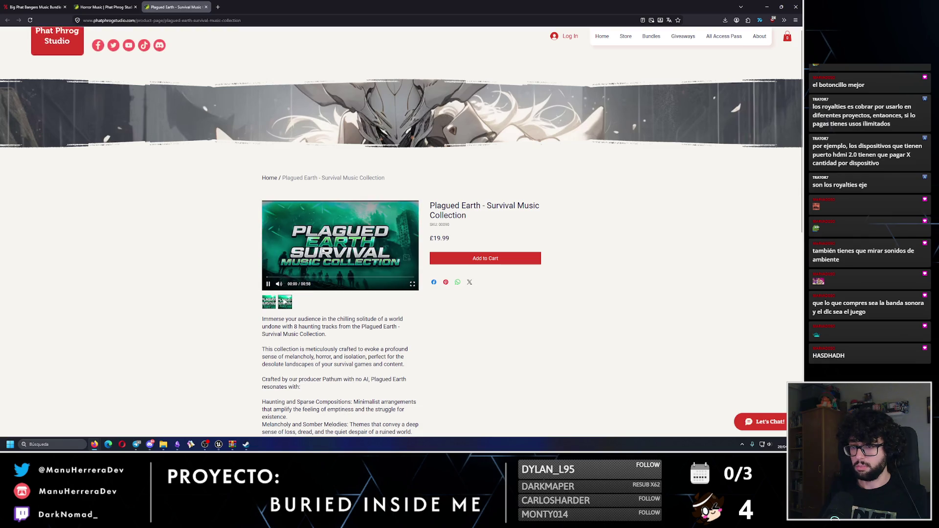
left_click(297, 277)
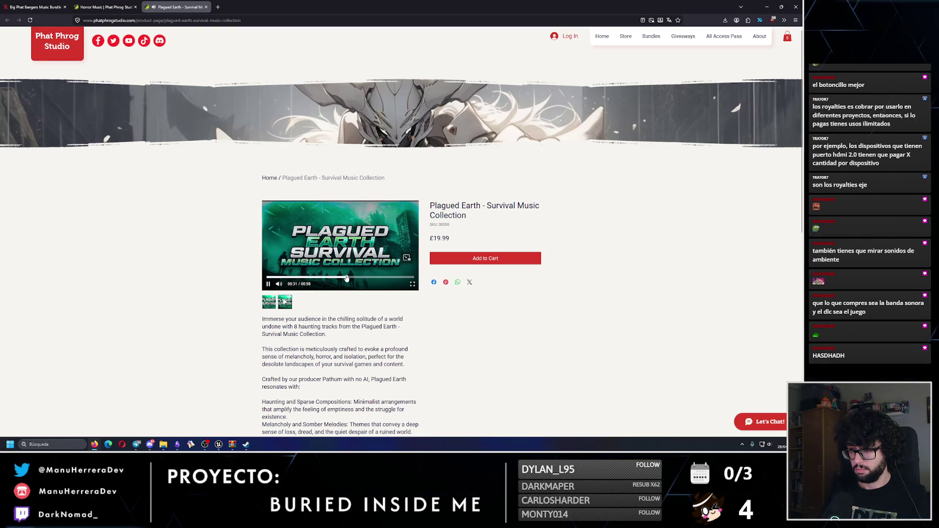
left_click(206, 6)
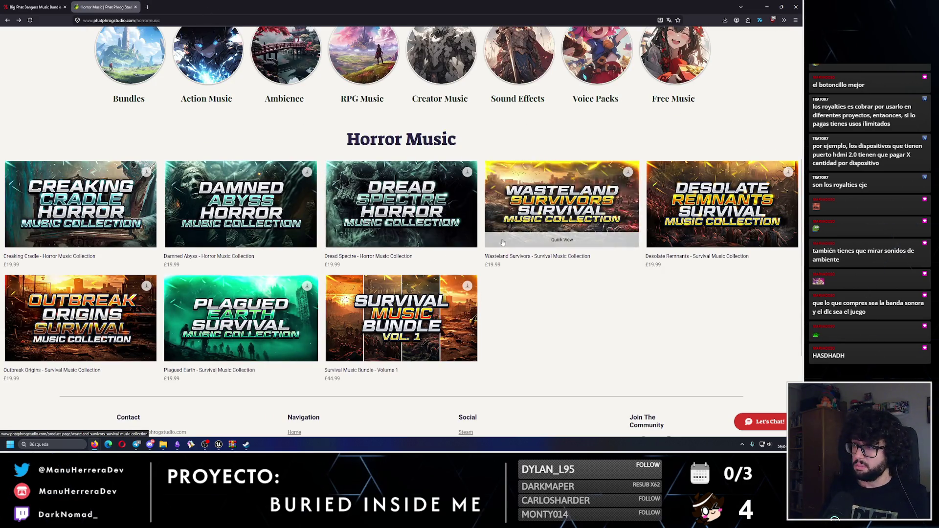
scroll(487, 262, "up", 5)
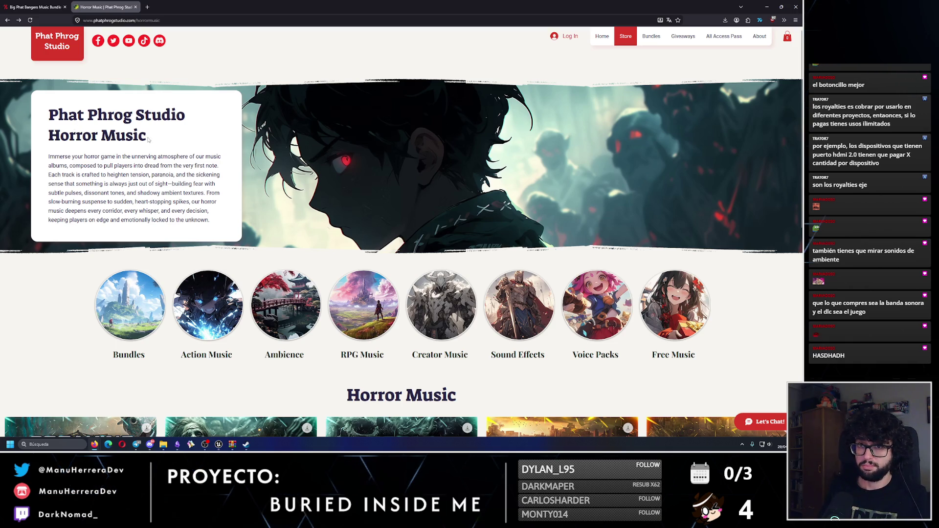
Step: Search 'phatphrogstudio AI generated' in a new tab and open the Phat Phrog Studios Steam group result
double_click(127, 20)
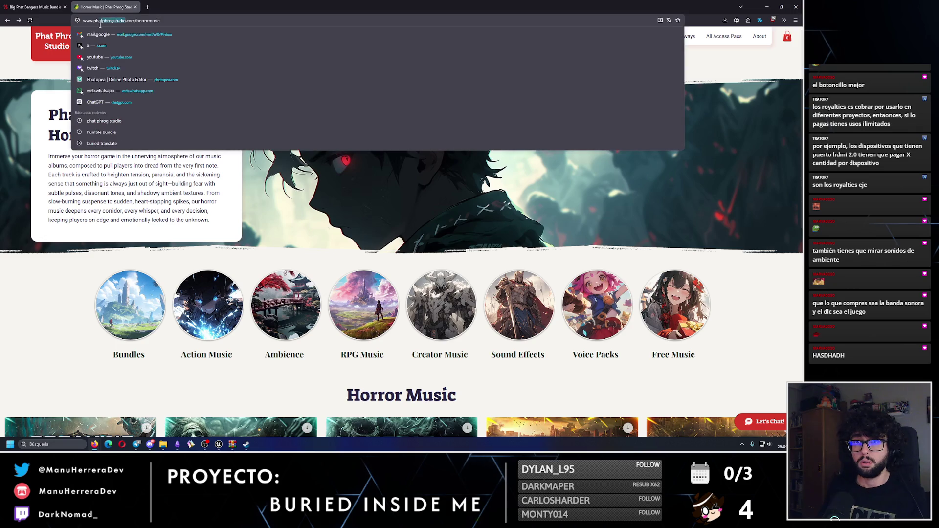
key("Escape")
left_click(146, 6)
type("phatphrogstudio A")
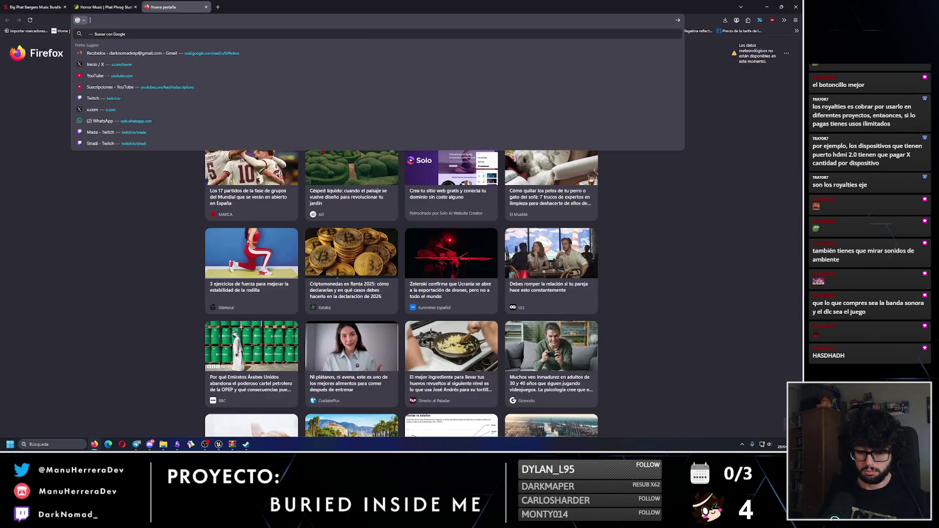
type("I generated")
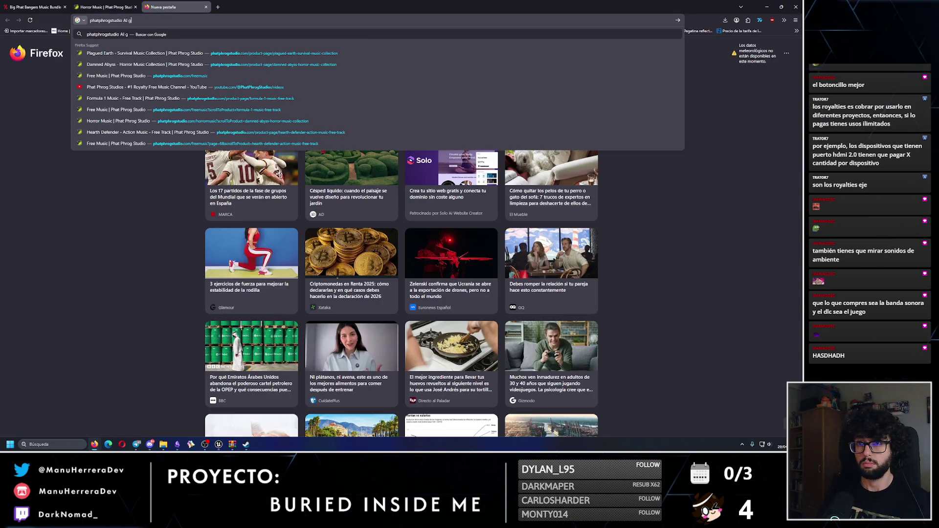
key("Return")
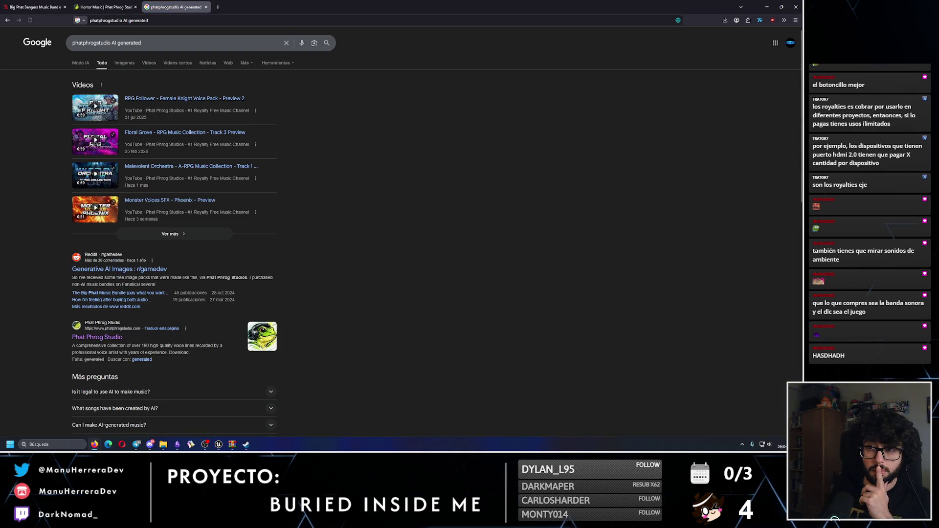
scroll(175, 286, "down", 2)
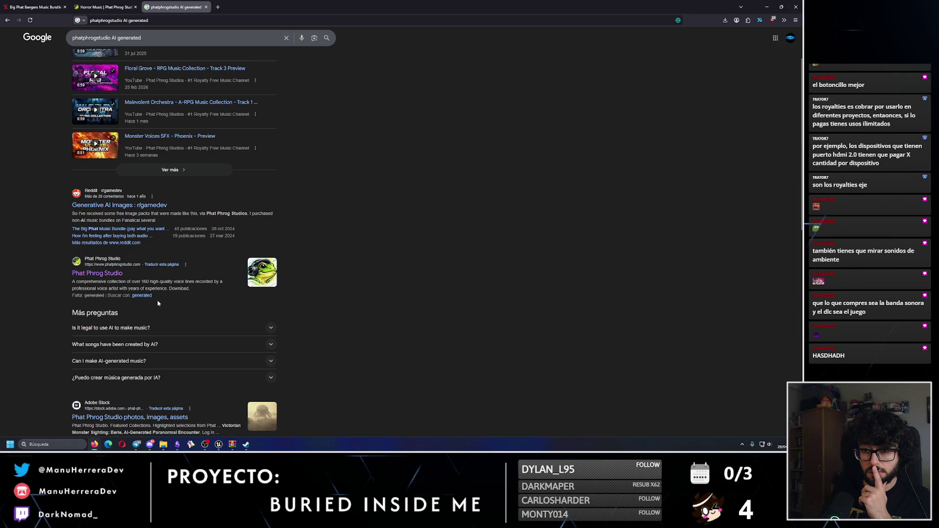
scroll(158, 303, "down", 3)
scroll(186, 311, "down", 2)
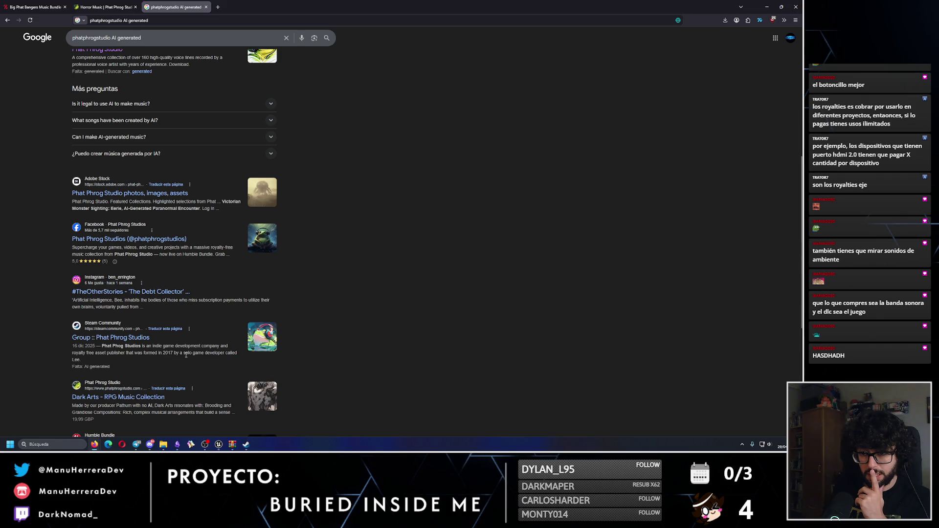
left_click(118, 337)
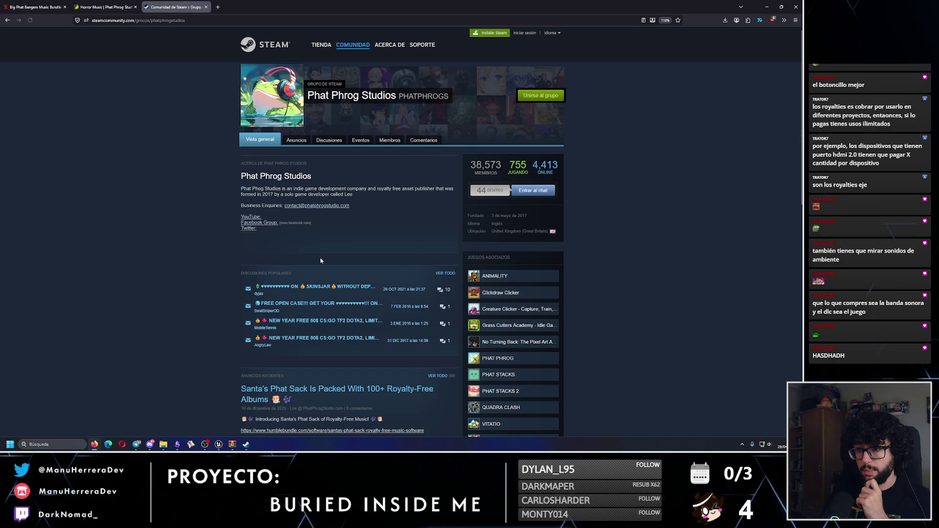
Step: Look at the Humble Bundle link from the group's announcements in a new tab, then close it
scroll(320, 260, "down", 3)
scroll(321, 261, "down", 4)
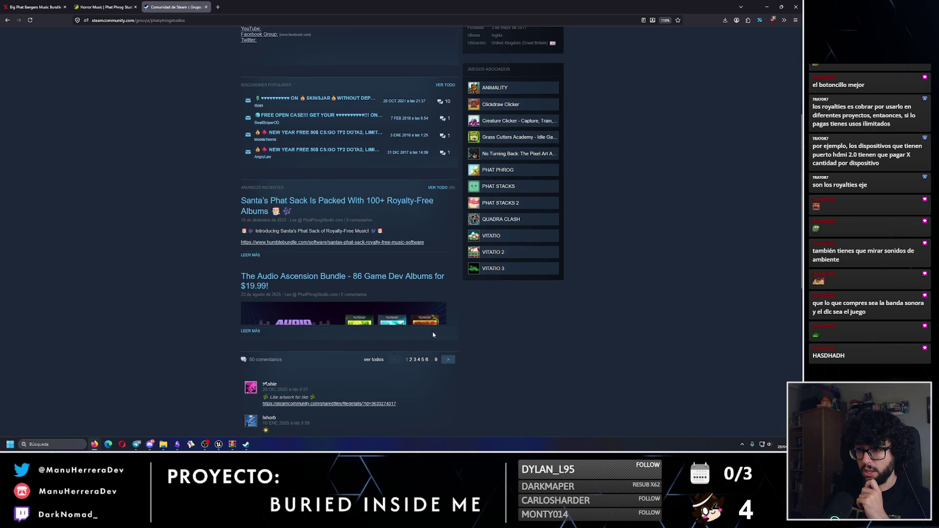
middle_click(314, 244)
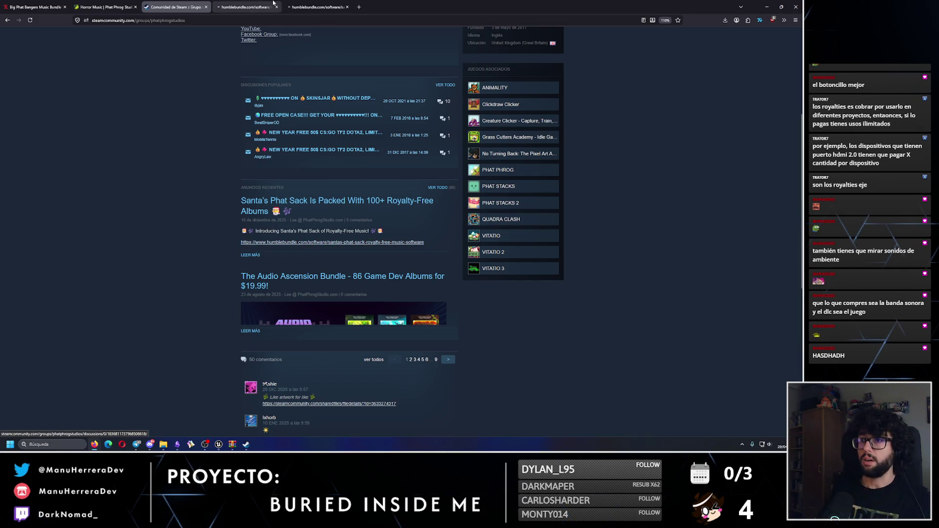
left_click(236, 4)
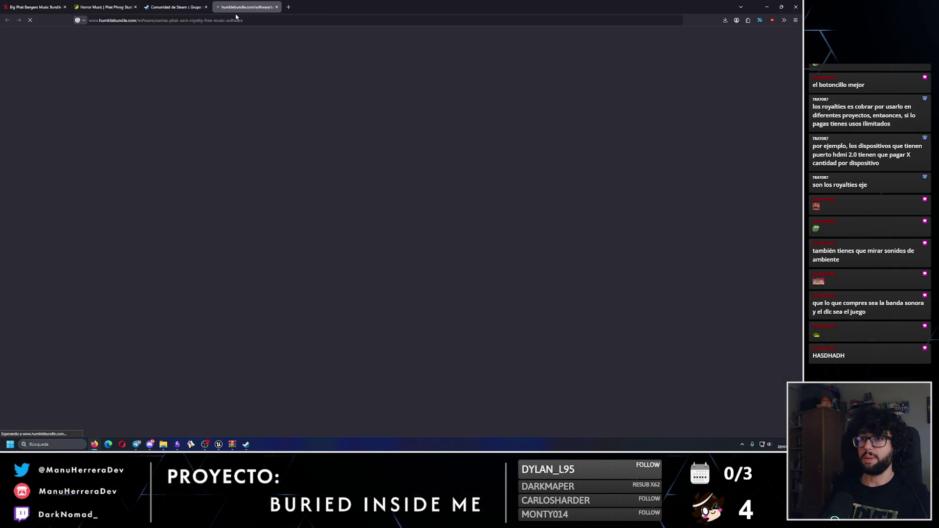
left_click(192, 3)
left_click(276, 6)
Step: View the artwork linked in a group comment, close it, and return to the group overview
scroll(266, 218, "down", 2)
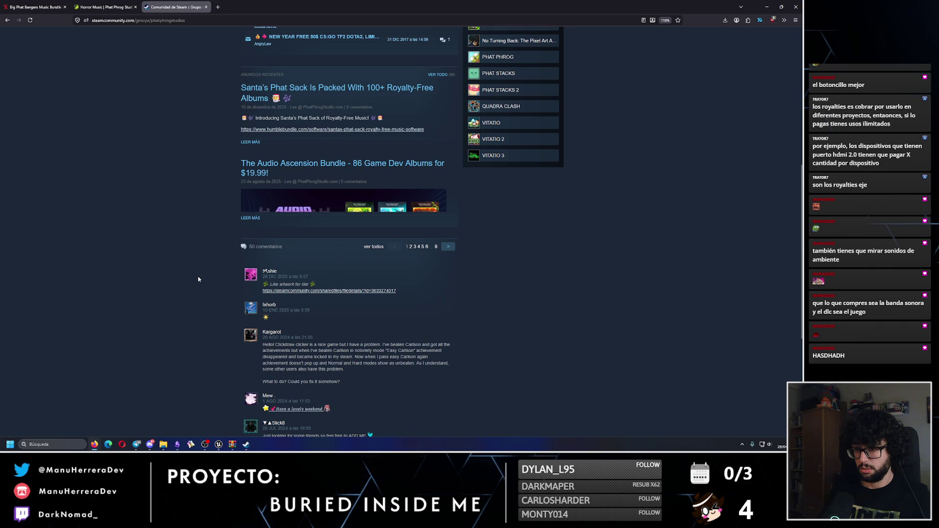
middle_click(308, 292)
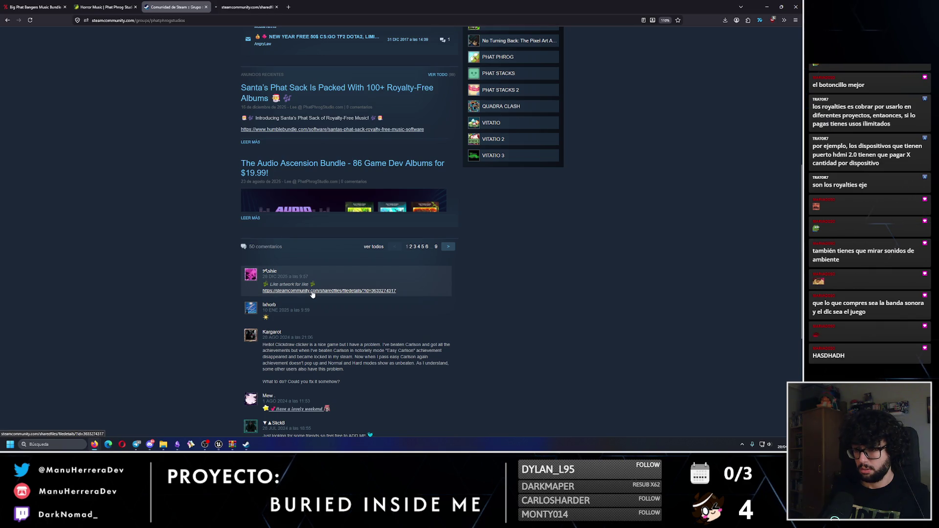
left_click(237, 4)
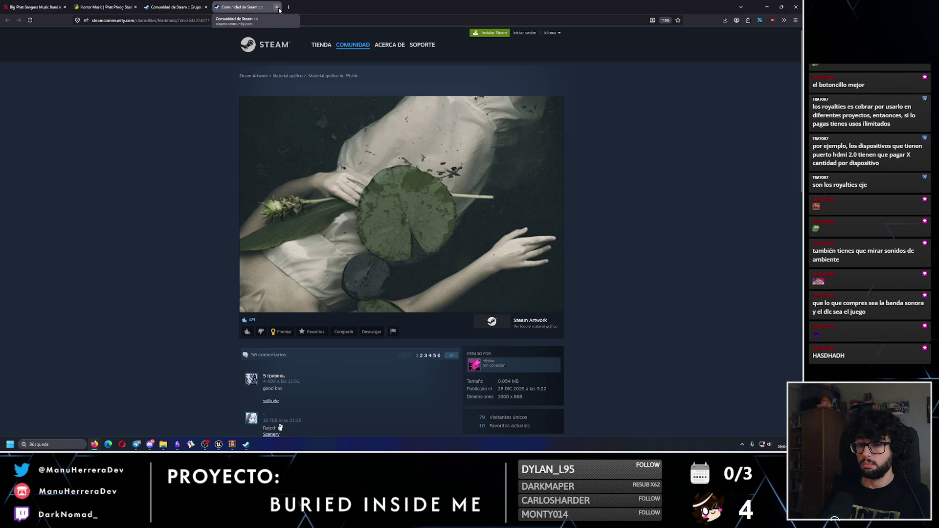
left_click(277, 7)
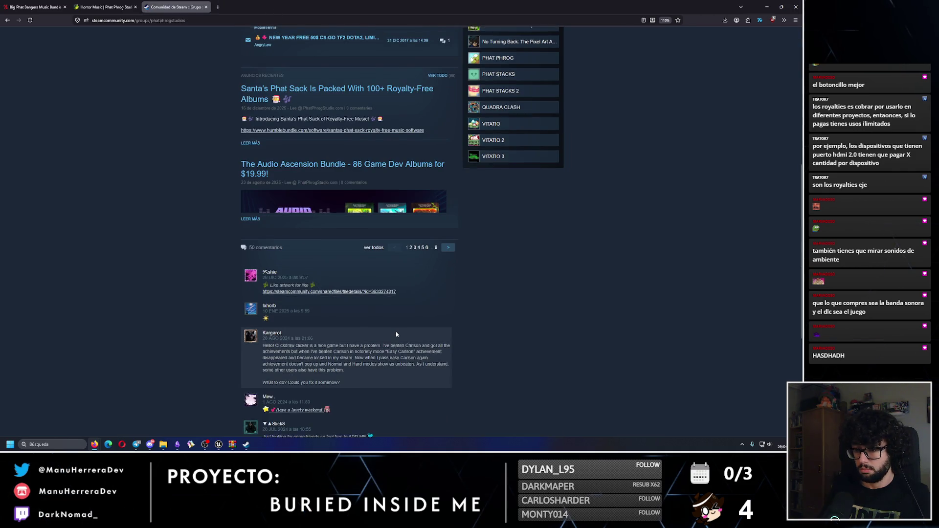
scroll(396, 334, "up", 3)
scroll(396, 335, "up", 5)
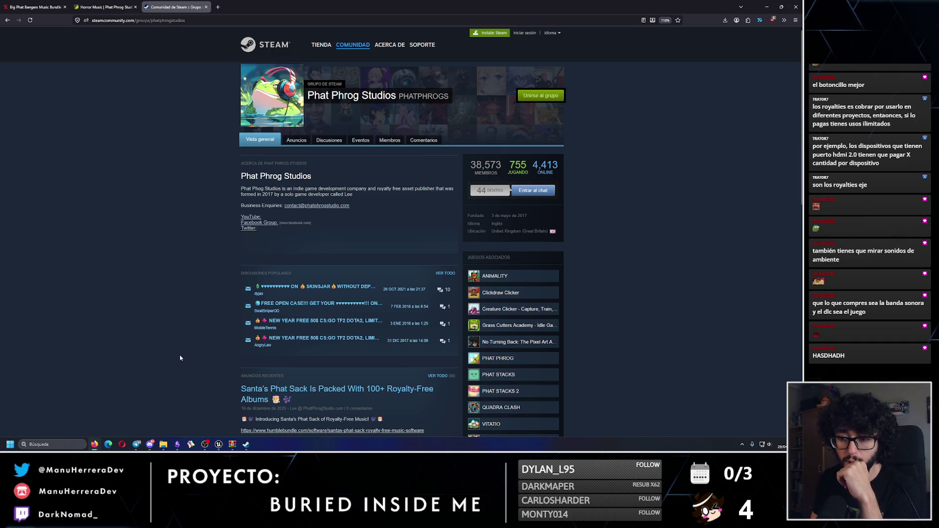
Step: Show the Steam client's game library with its search filter cleared, then return to the browser
mouse_move(248, 449)
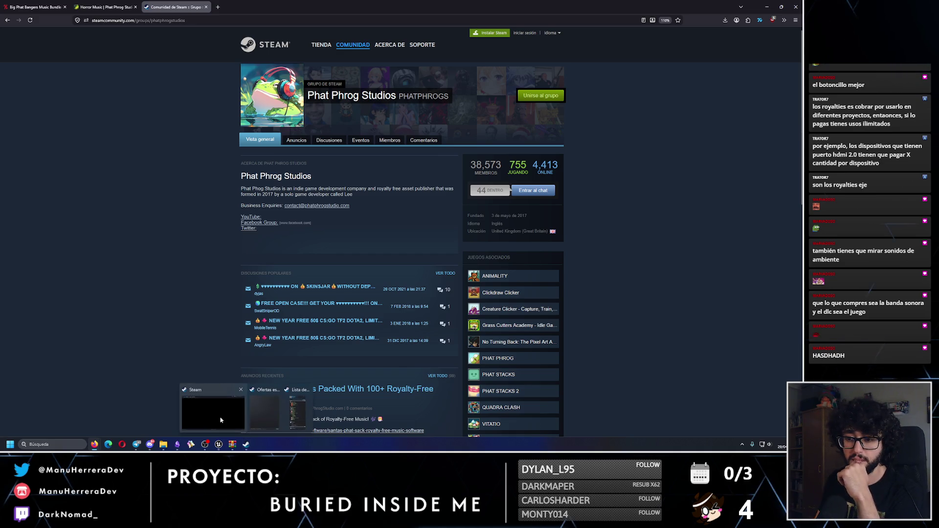
left_click(220, 416)
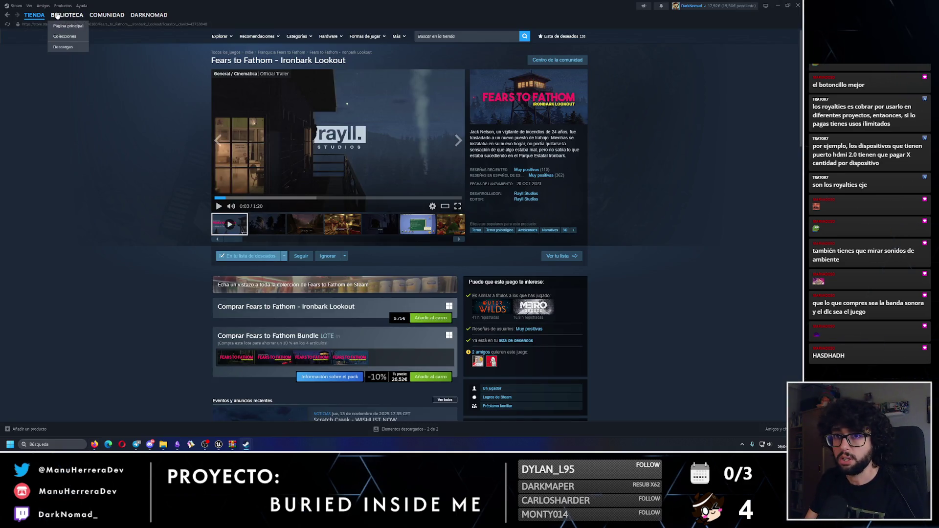
left_click(67, 15)
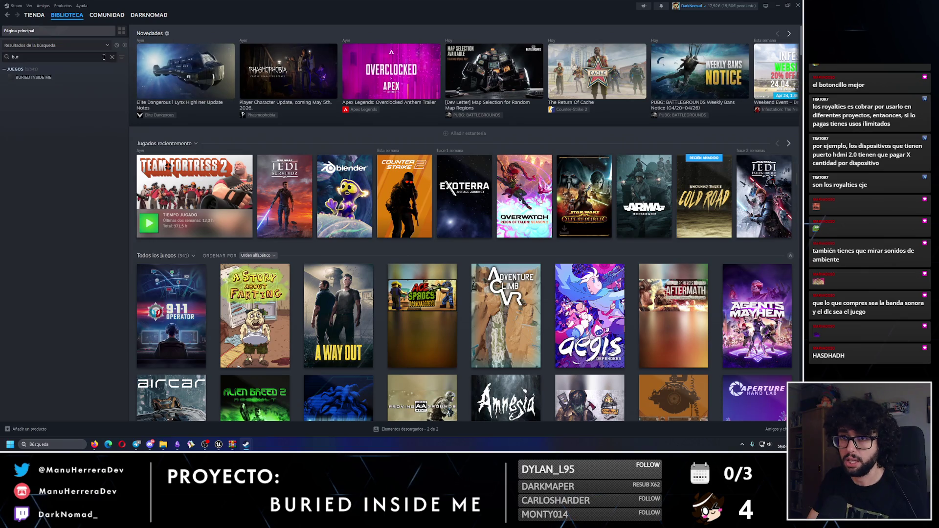
left_click(112, 57)
key("alt+Tab")
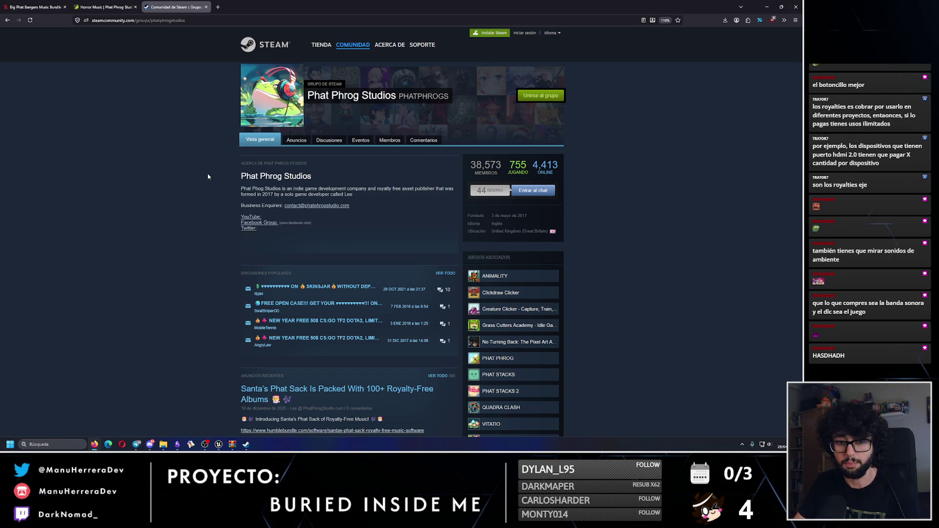
Step: Browse the Phat Phrog Horror Music page's album cards, then go back to the Big Phat Bangers page
left_click(90, 8)
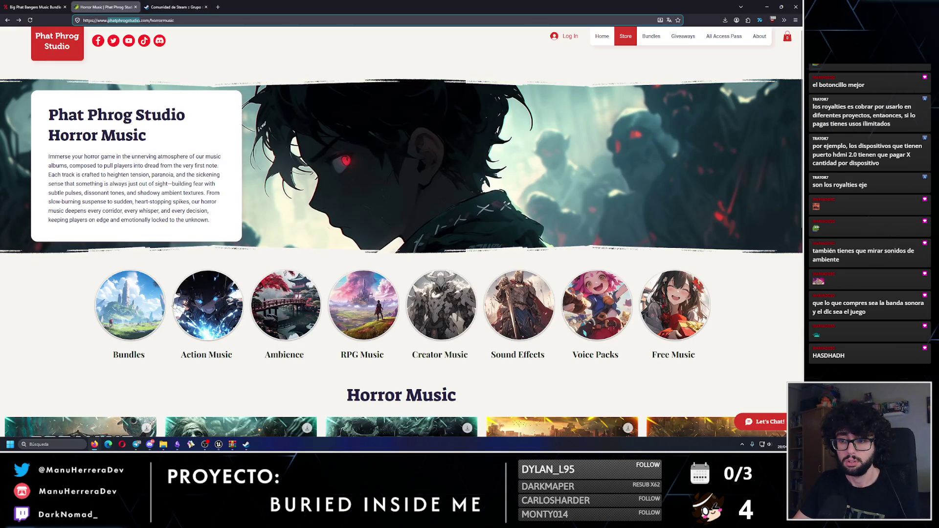
scroll(175, 305, "down", 2)
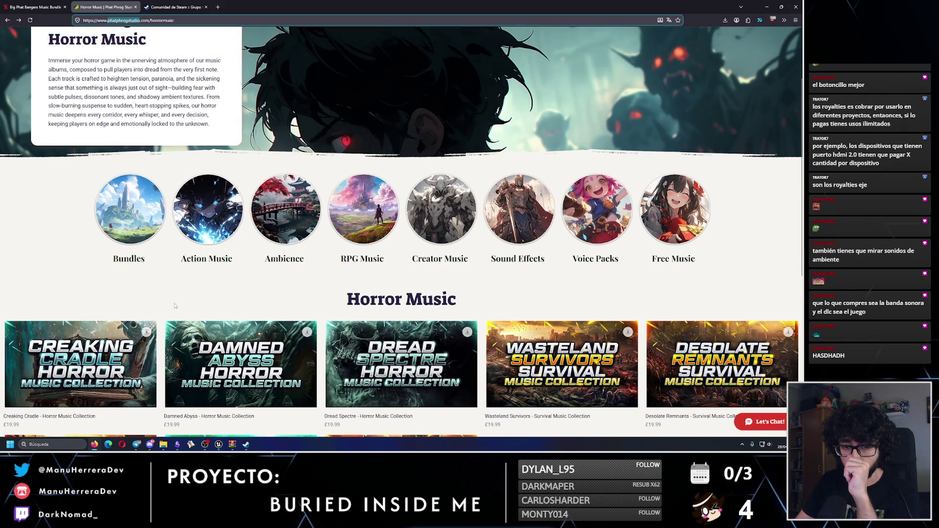
scroll(166, 317, "down", 1)
scroll(162, 321, "down", 3)
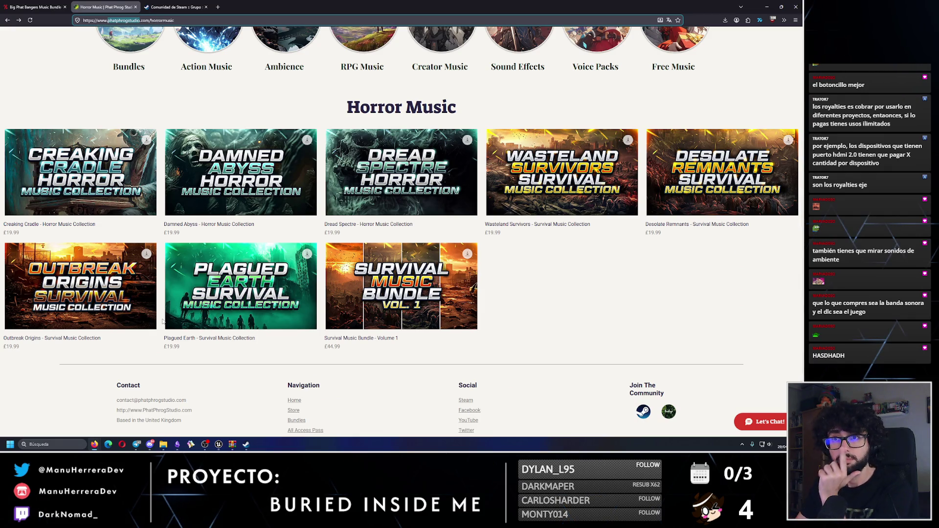
scroll(162, 321, "up", 1)
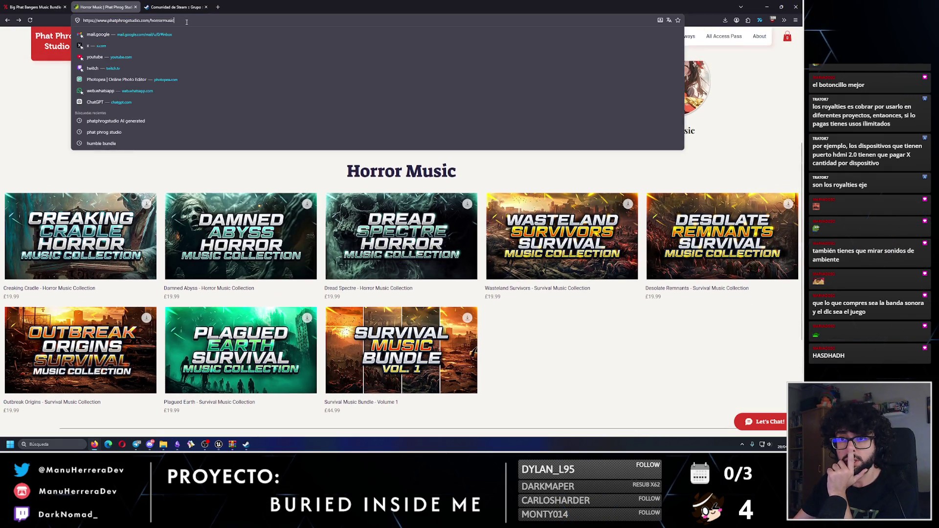
left_click(158, 179)
scroll(158, 179, "up", 3)
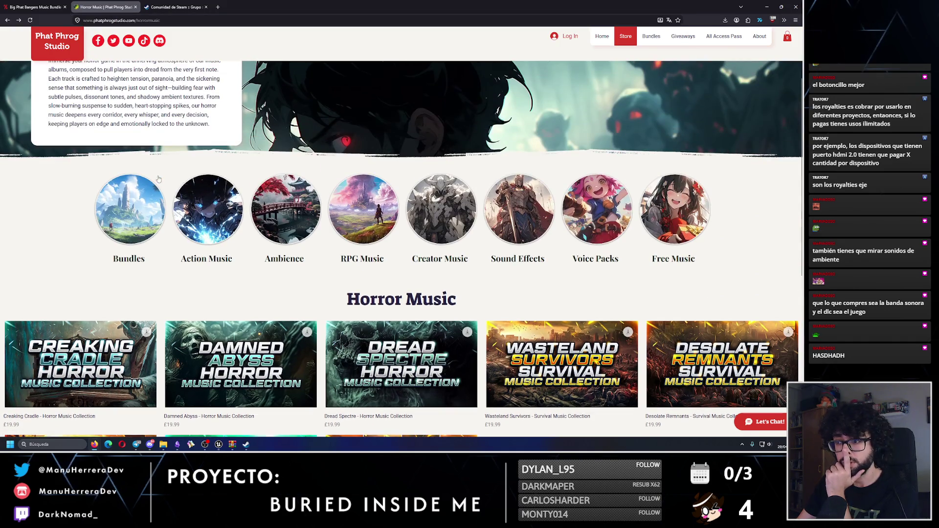
scroll(159, 179, "up", 2)
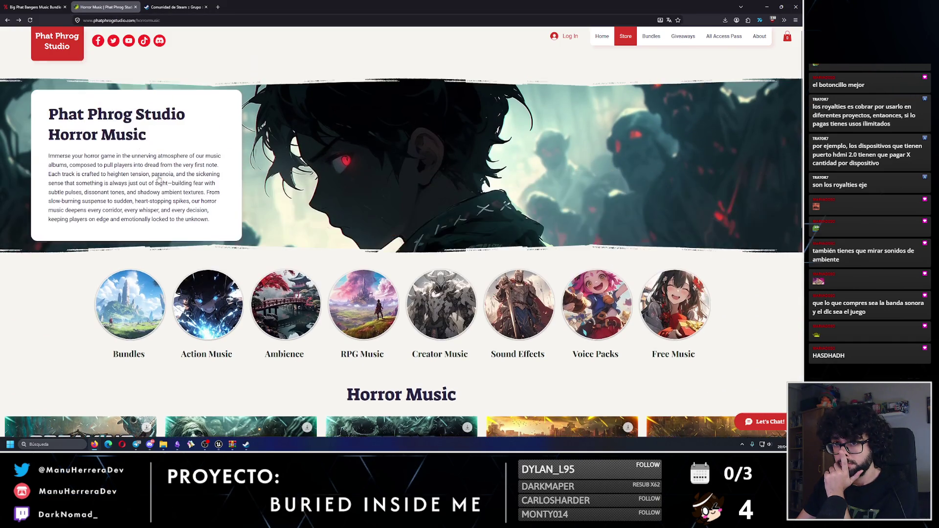
left_click(34, 6)
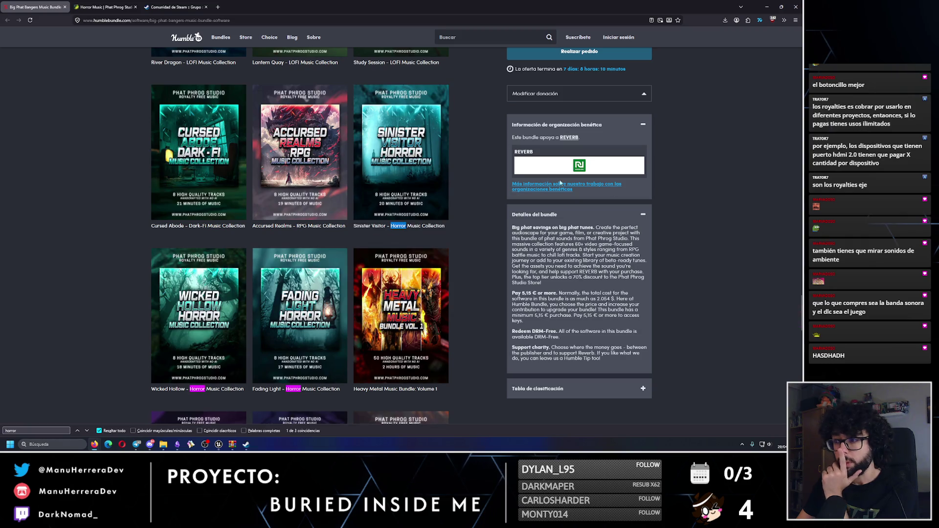
Step: Scroll the Big Phat Bangers bundle page to the top and open the software bundles listing in a new tab
scroll(625, 86, "up", 15)
scroll(299, 220, "up", 2)
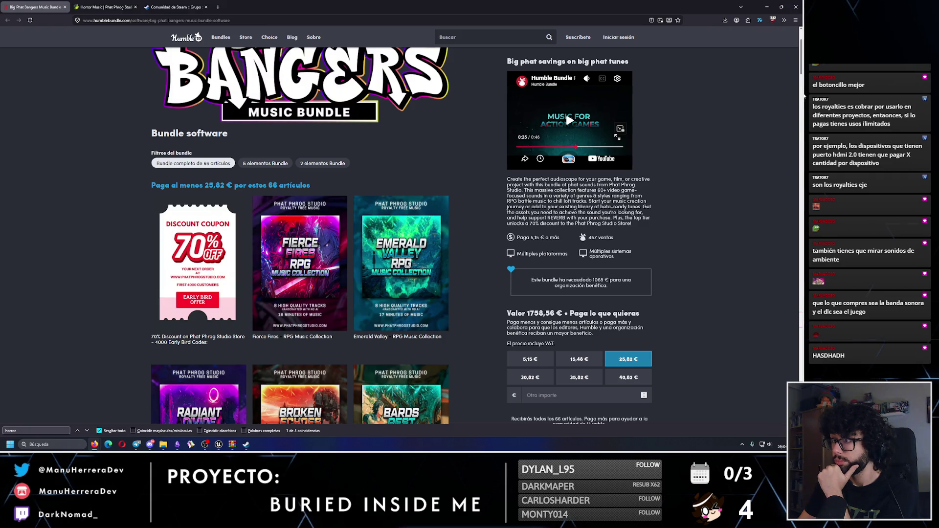
scroll(776, 193, "down", 6)
scroll(782, 122, "up", 10)
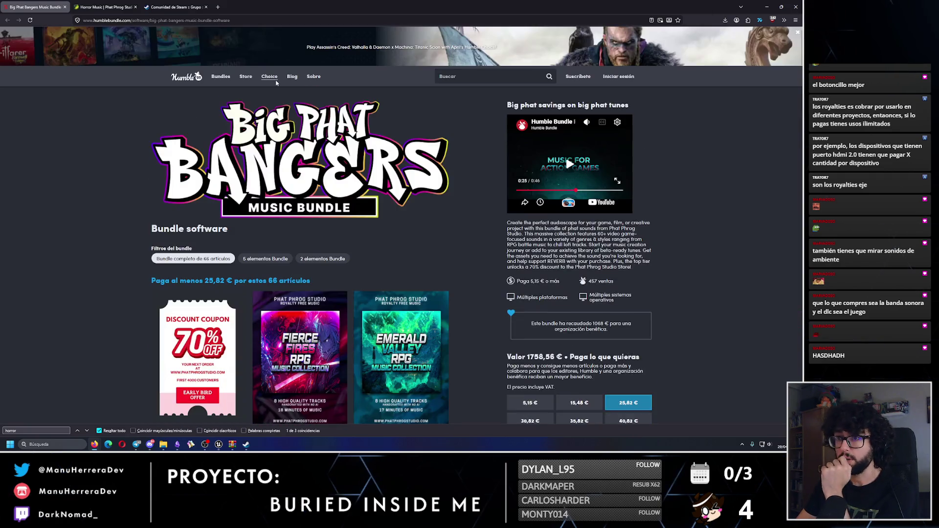
mouse_move(221, 77)
middle_click(234, 122)
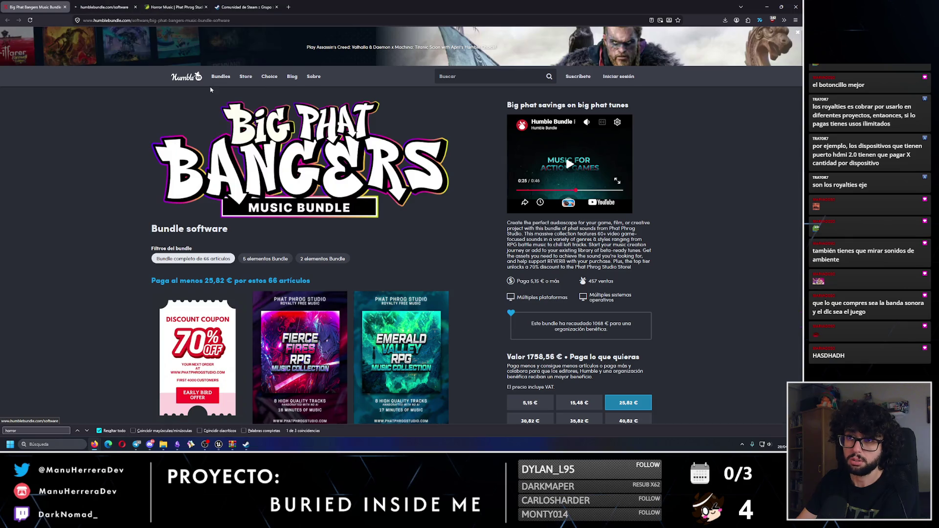
Step: Browse the Humble Bundle software bundles grid
left_click(112, 6)
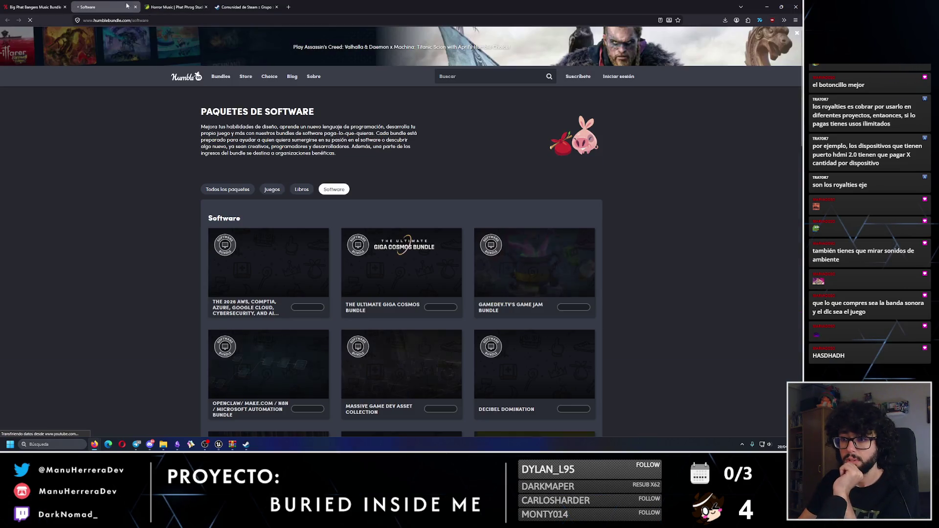
scroll(399, 146, "down", 3)
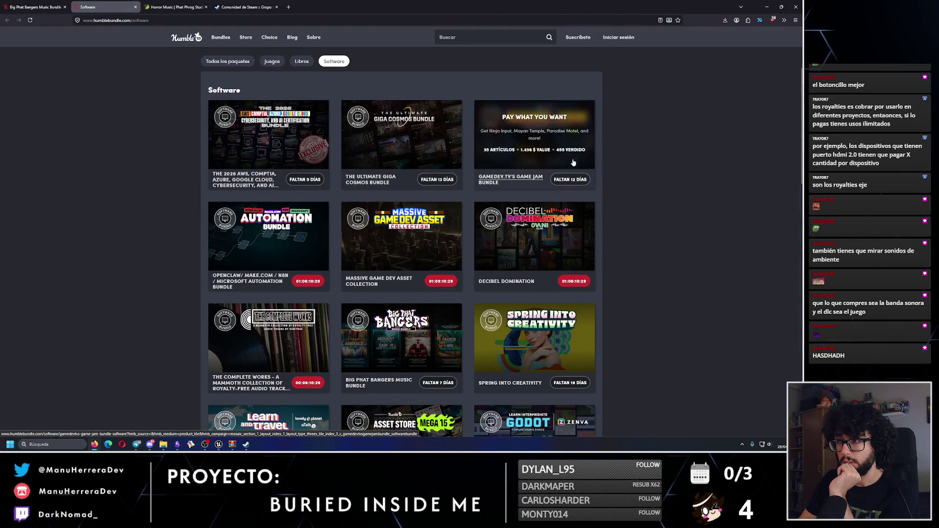
scroll(675, 221, "down", 1)
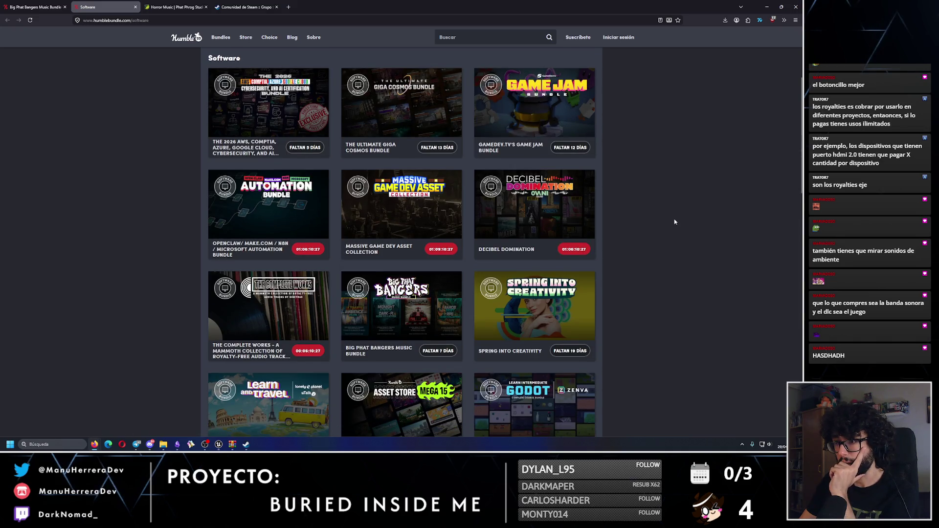
scroll(674, 221, "down", 5)
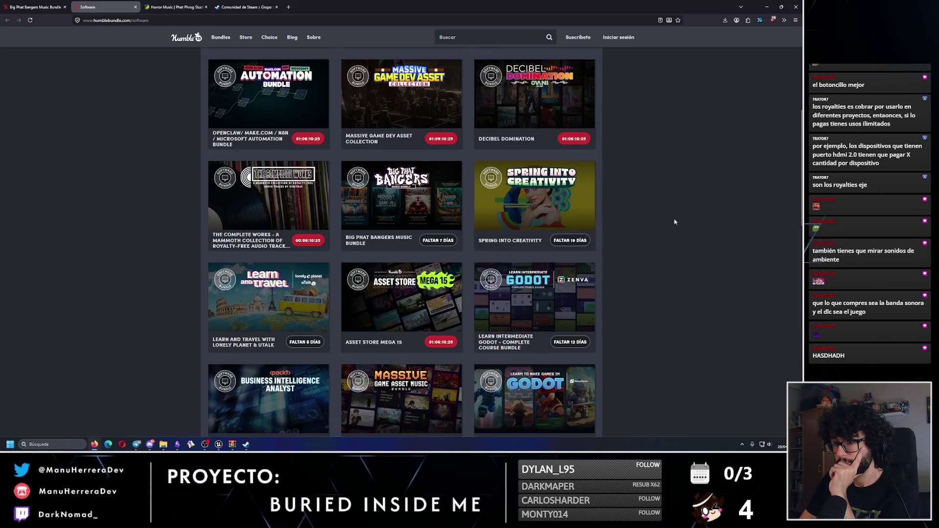
scroll(673, 226, "down", 2)
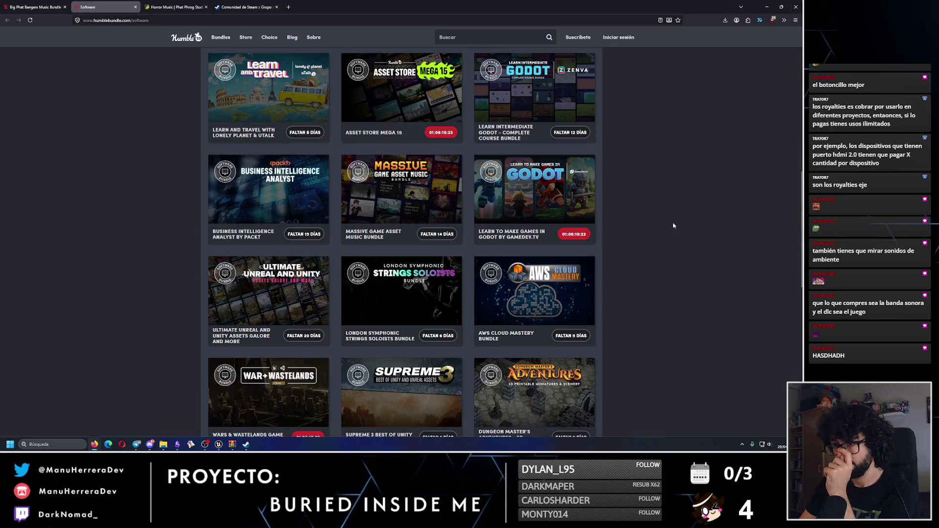
scroll(674, 226, "down", 2)
scroll(674, 226, "down", 2)
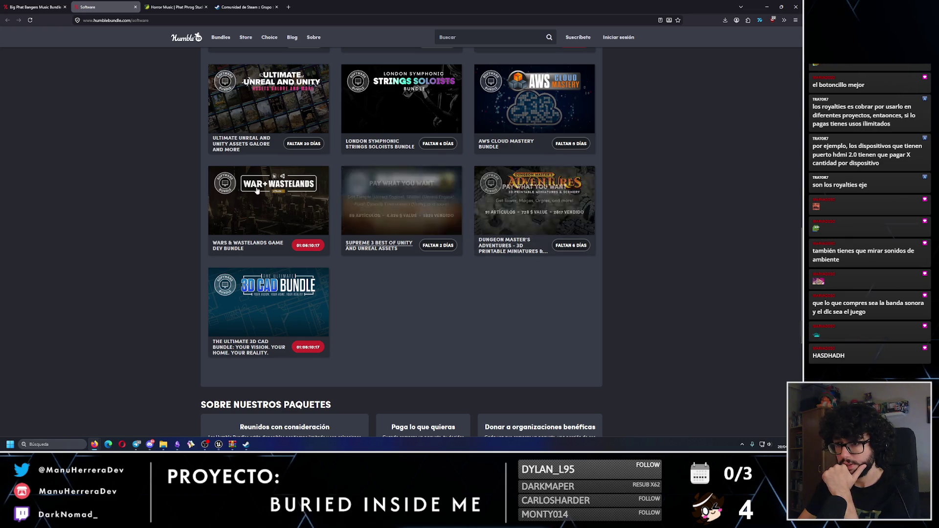
scroll(409, 274, "down", 2)
scroll(409, 274, "up", 3)
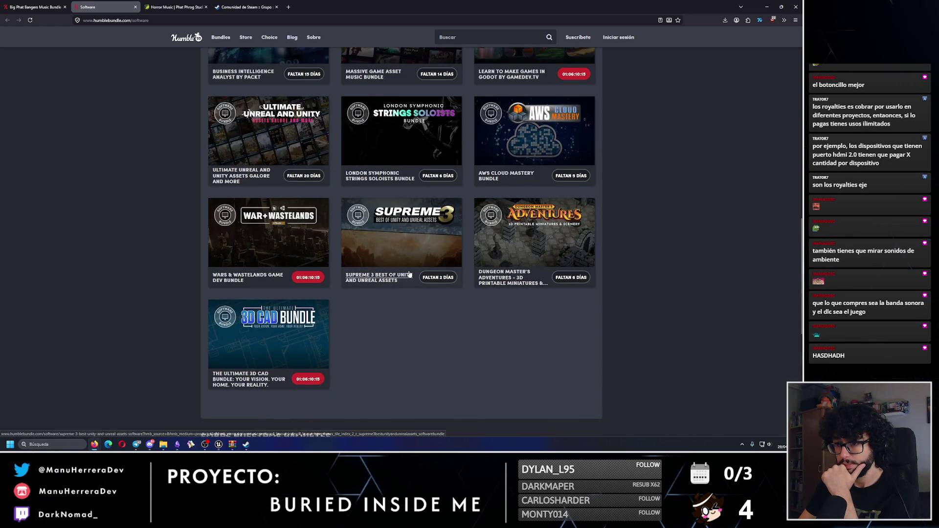
scroll(349, 343, "up", 2)
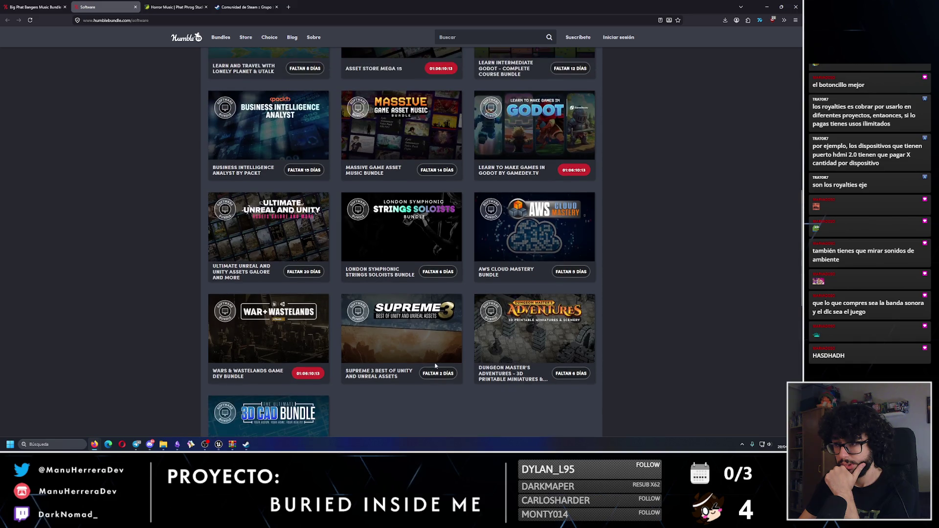
scroll(606, 350, "up", 2)
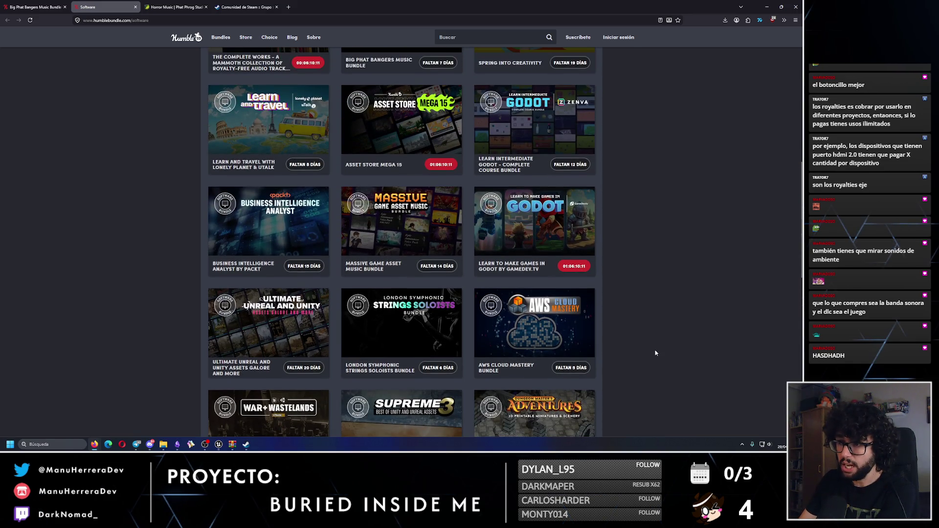
Step: Open the Massive Game Asset Music Bundle next to the Big Phat Bangers tab and view it
middle_click(401, 220)
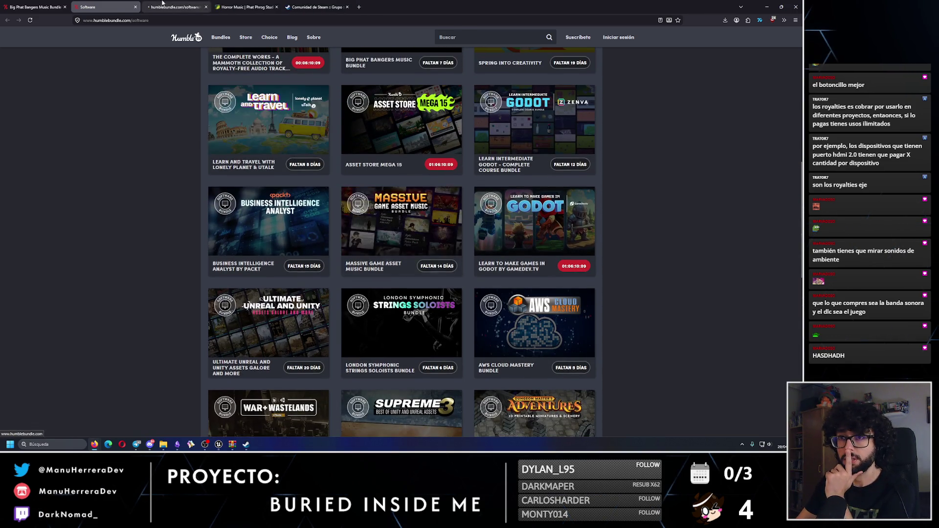
key("ctrl+shift+Tab")
left_click_drag(175, 3, 91, 3)
key("ctrl+Page_Up")
left_click(91, 3)
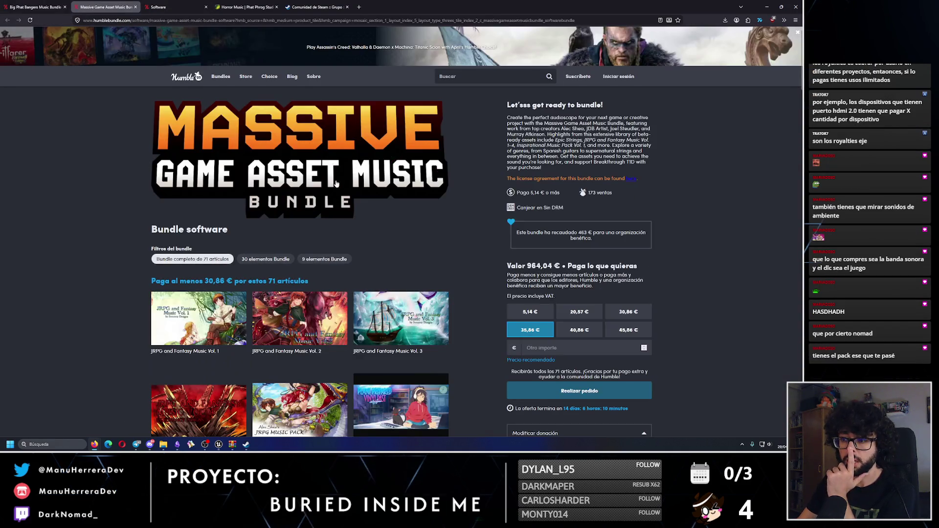
Step: Preview the Epic Announcer Voice Pack – Fight details, close them, and scroll to Mystic Voices Sound Pack
scroll(379, 255, "down", 3)
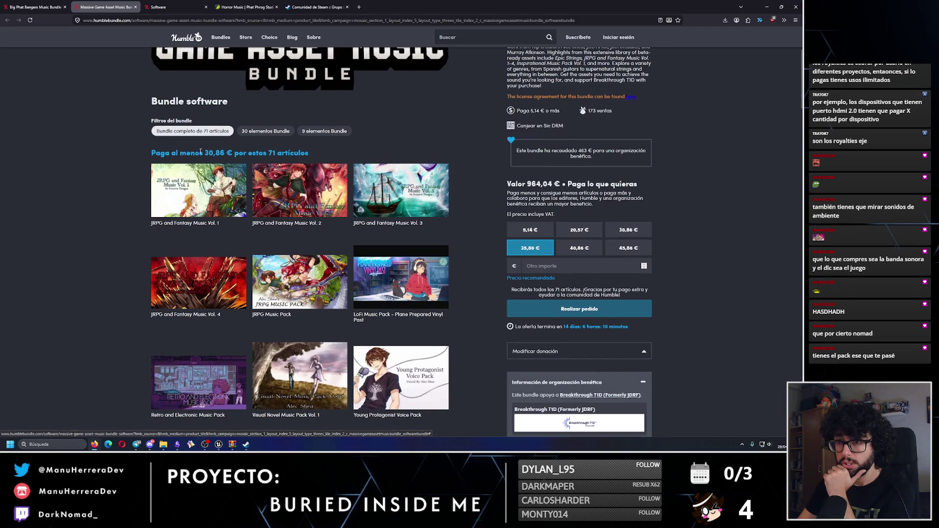
scroll(318, 257, "down", 5)
scroll(474, 309, "down", 4)
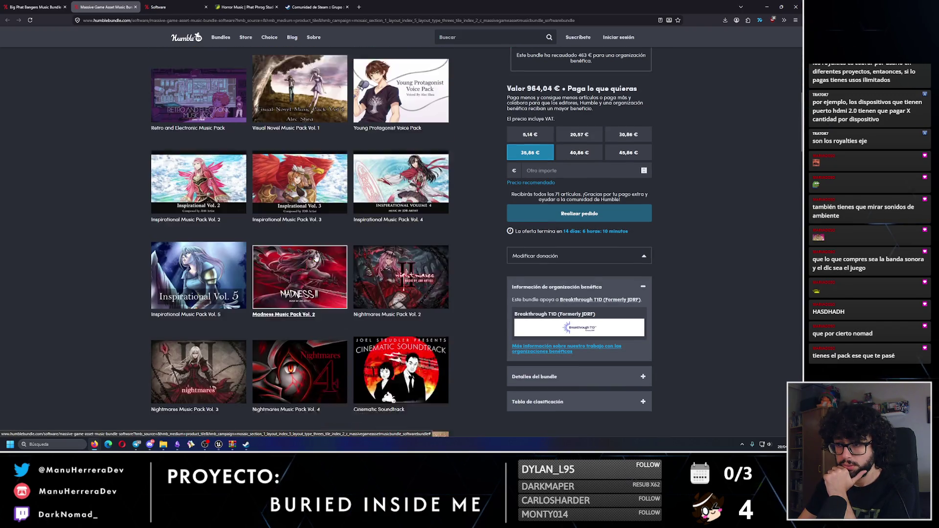
scroll(475, 309, "down", 7)
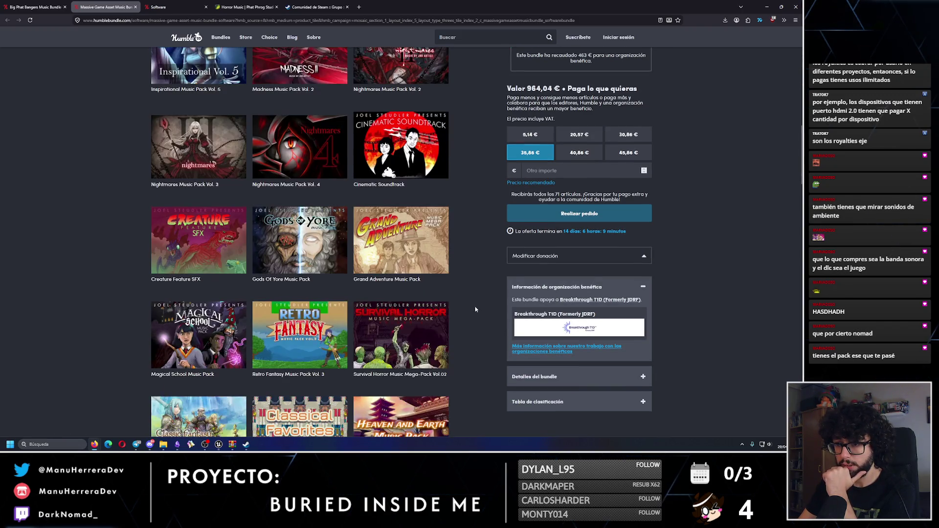
scroll(475, 309, "down", 2)
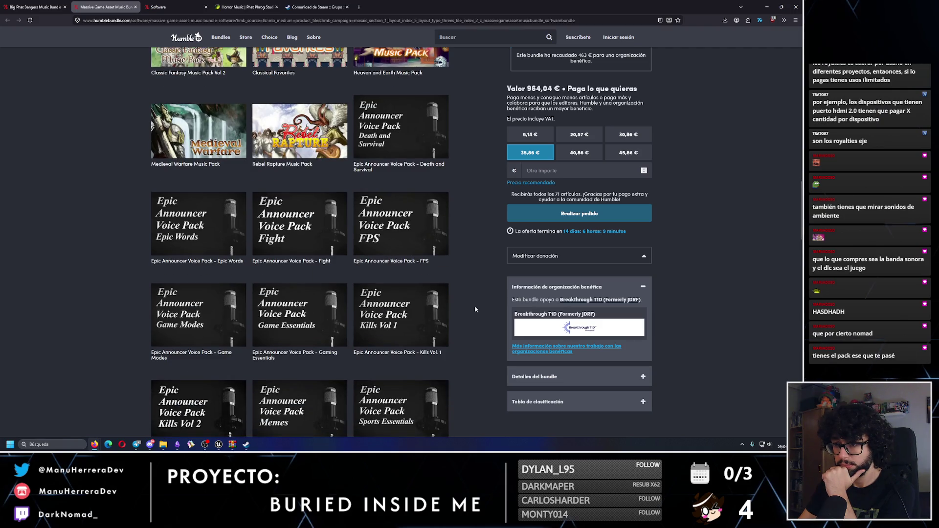
left_click(299, 227)
scroll(299, 227, "down", 1)
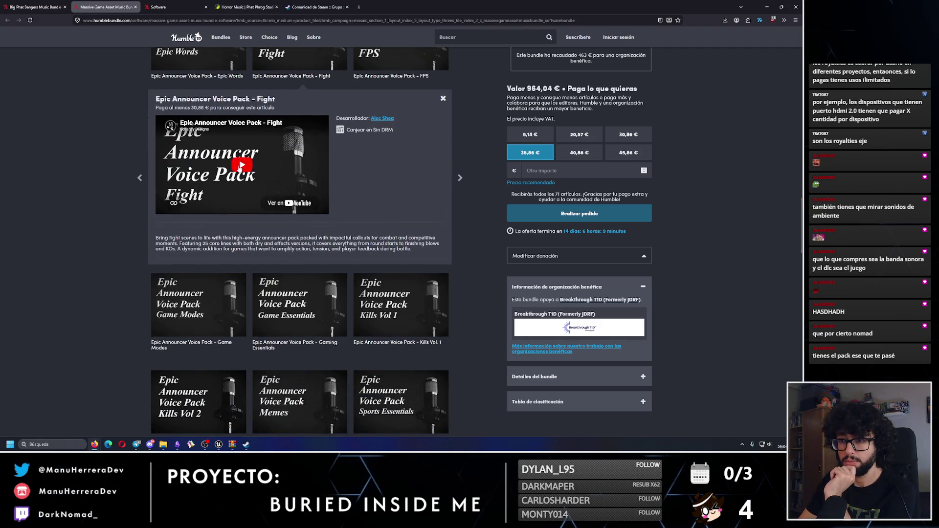
mouse_move(285, 127)
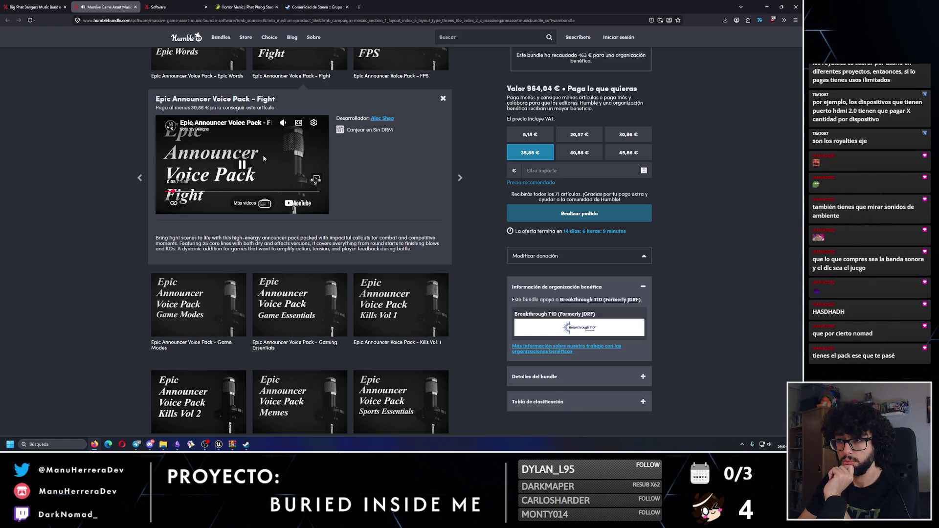
left_click(443, 99)
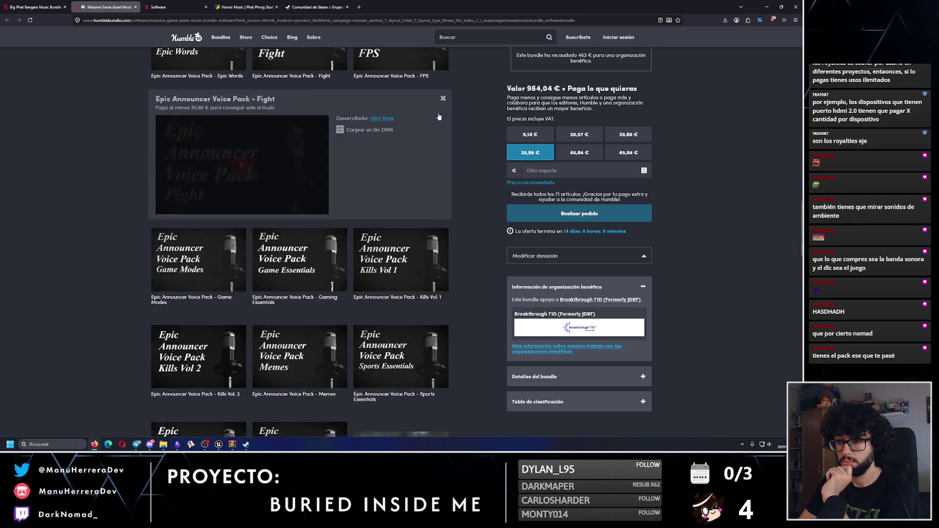
scroll(399, 260, "down", 10)
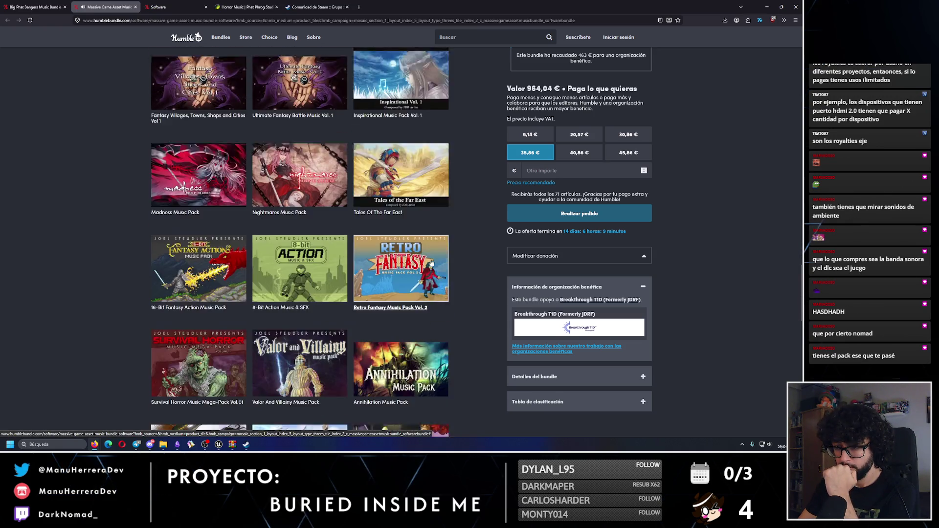
scroll(460, 288, "down", 4)
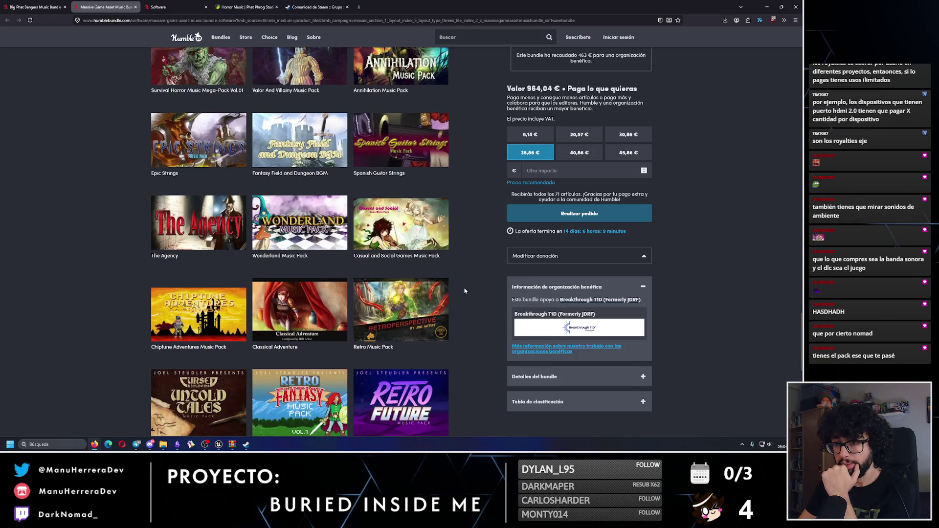
scroll(465, 291, "down", 3)
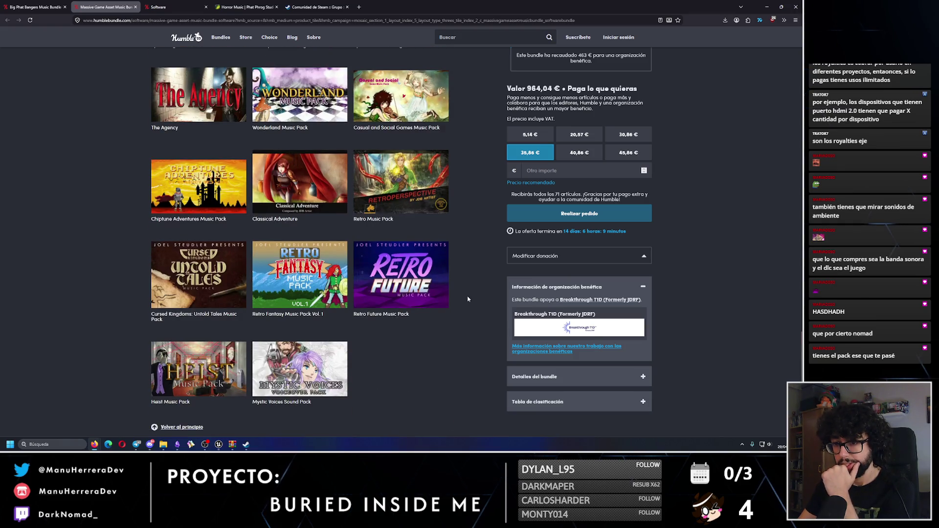
Step: Find 'horror' on the bundle page and step through the matches
key("ctrl+f")
type("horror")
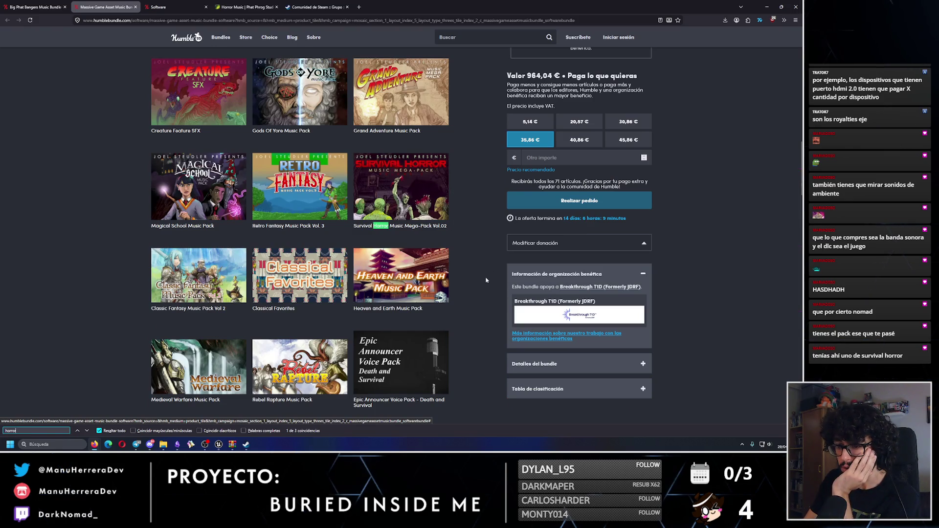
left_click(87, 431)
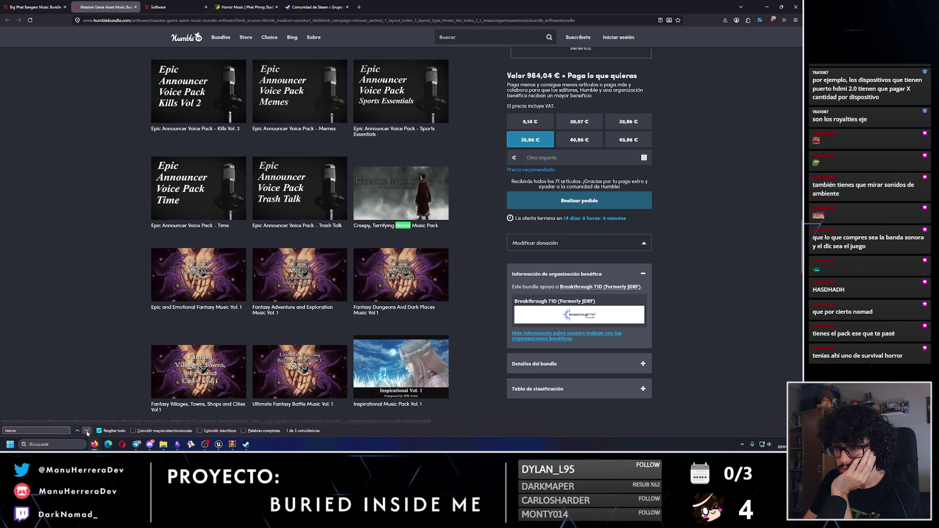
left_click(87, 431)
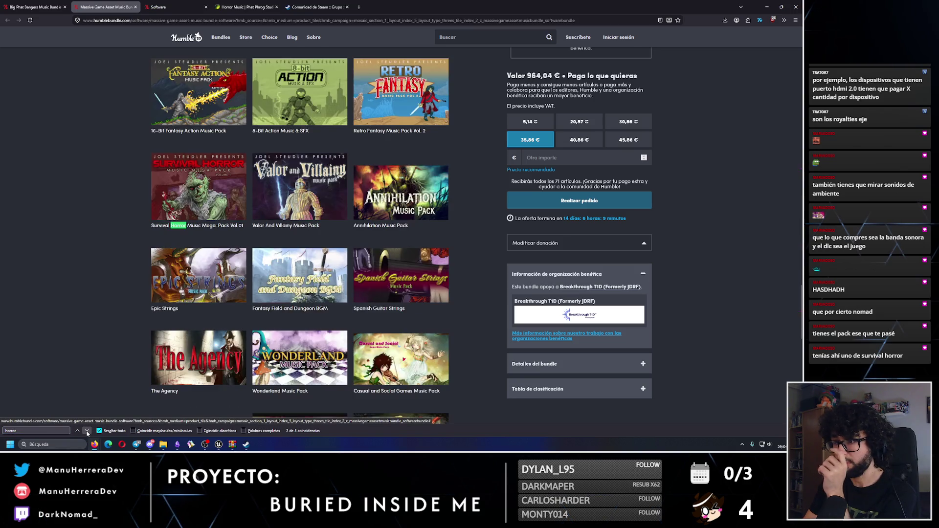
key("Return")
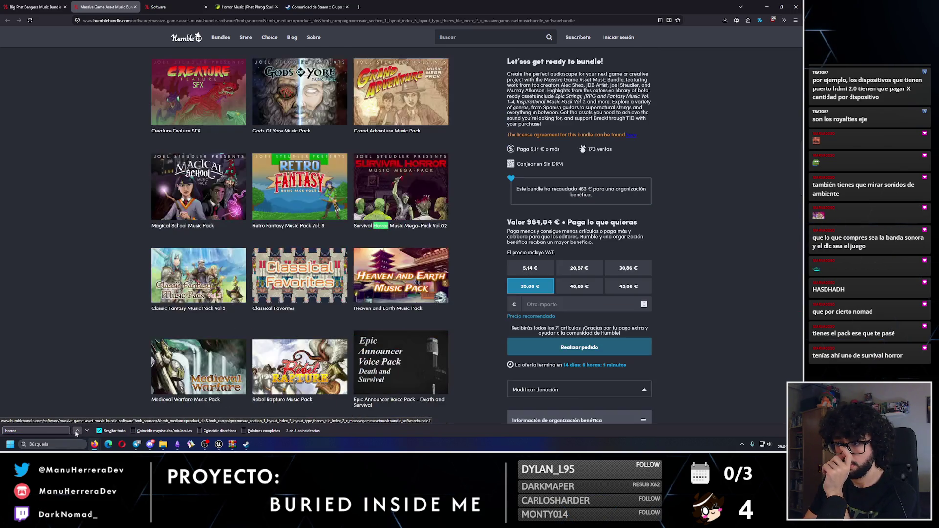
Step: Open the Survival Horror Music Mega-Pack Vol.02 details and play its trailer past 0:20
left_click(383, 235)
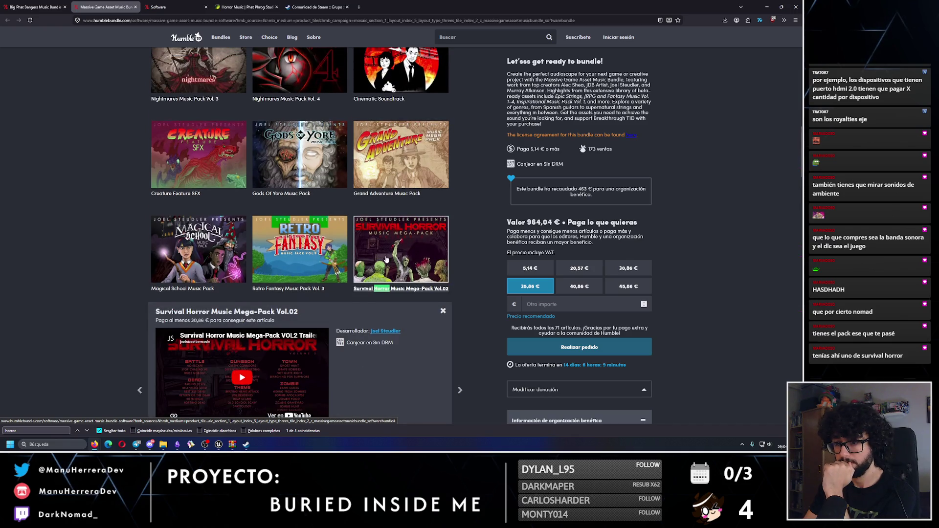
scroll(343, 269, "down", 1)
left_click(241, 313)
mouse_move(282, 274)
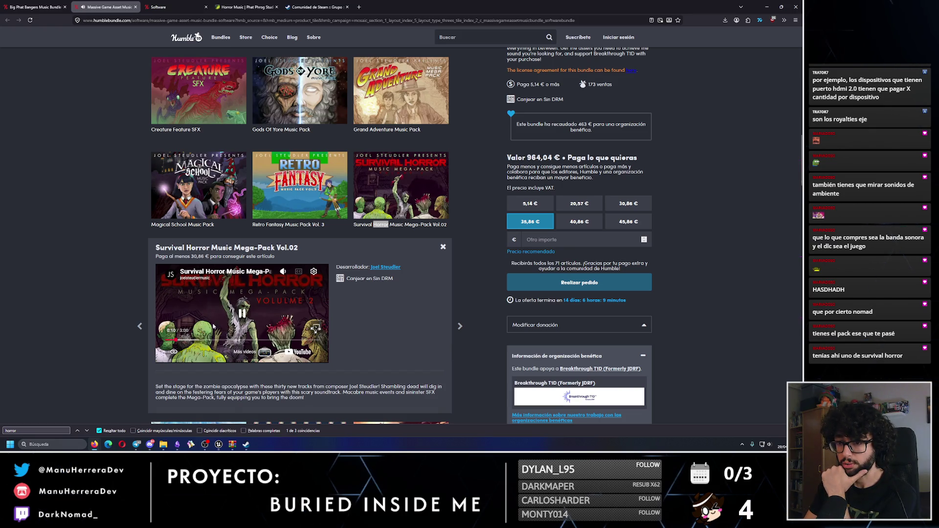
left_click(190, 341)
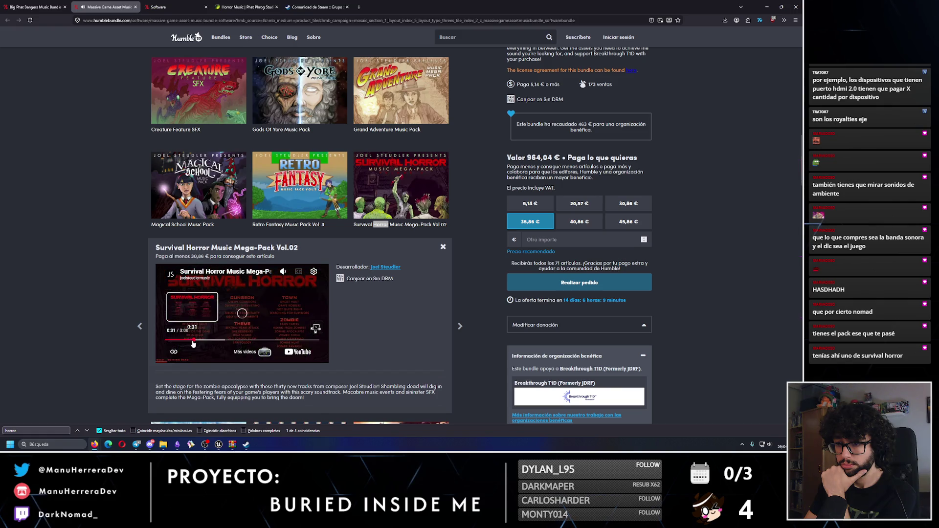
left_click(185, 341)
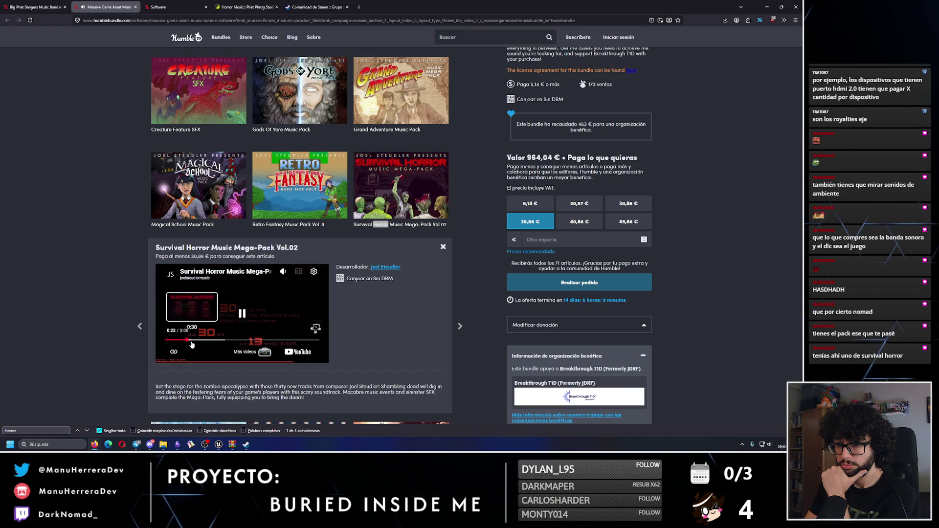
Step: Open the Survival Horror Mega-Pack VOL2 trailer on YouTube and skip ahead past 0:20
middle_click(303, 353)
key("ctrl+Tab")
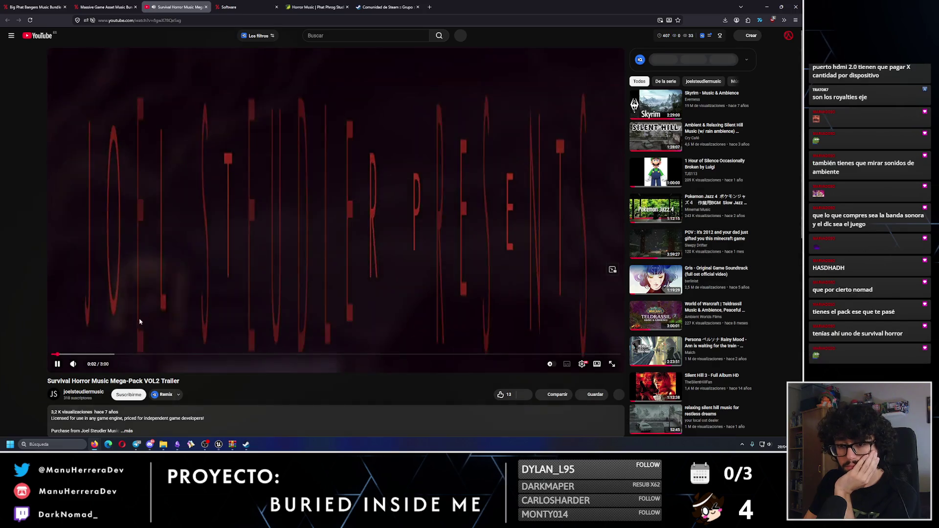
left_click(91, 354)
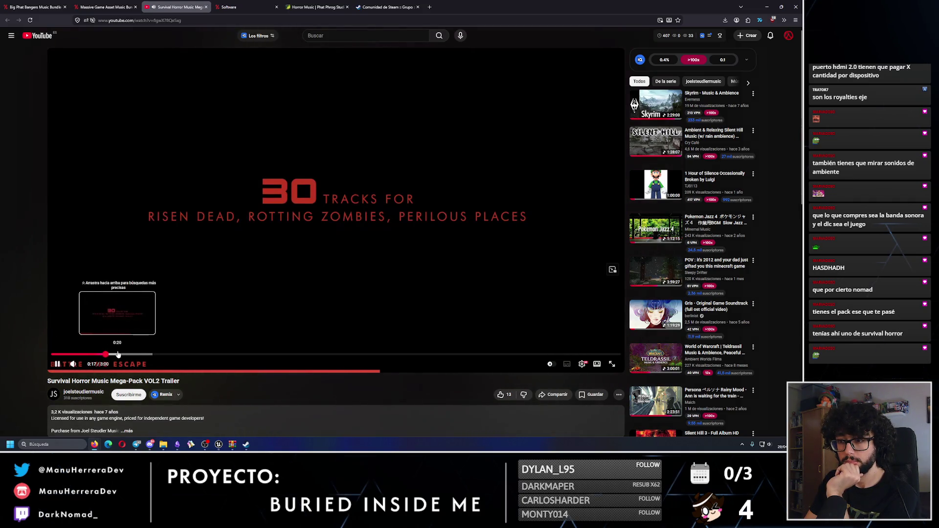
left_click(116, 354)
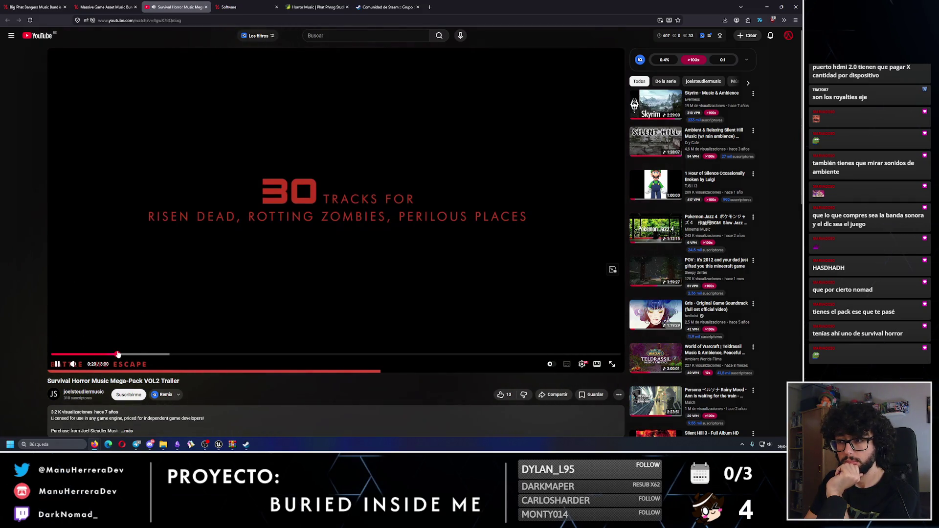
key("l")
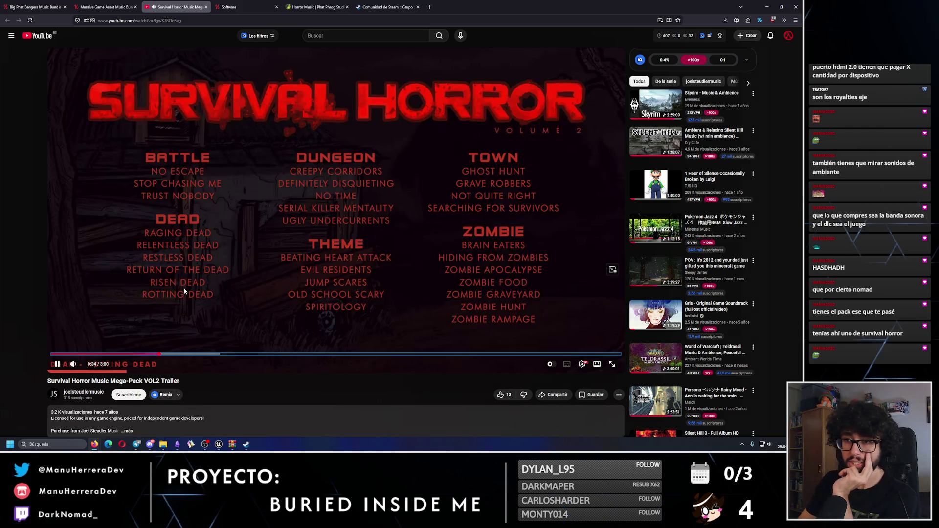
mouse_move(88, 368)
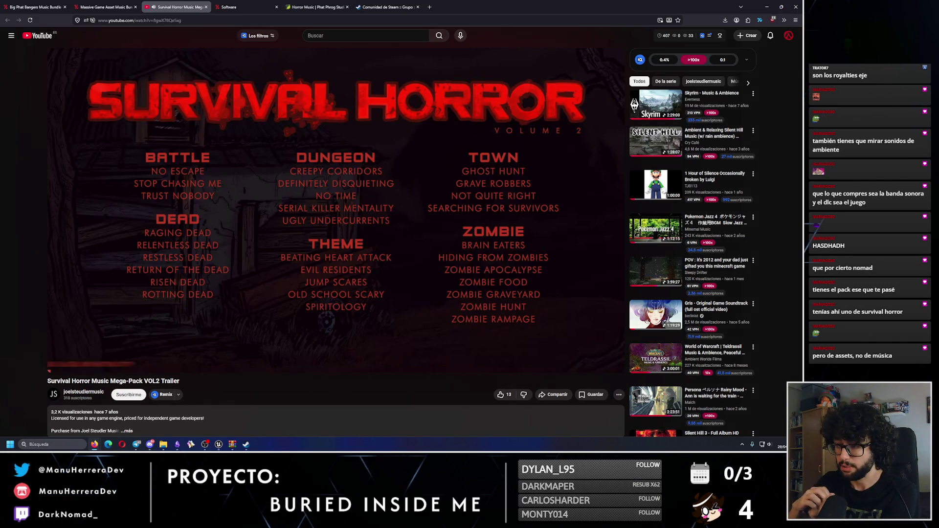
Step: Skip the trailer forward to the ZOMBIE APOCALYPSE track and beyond, then return to Humble Bundle
left_click(343, 318)
key("Right")
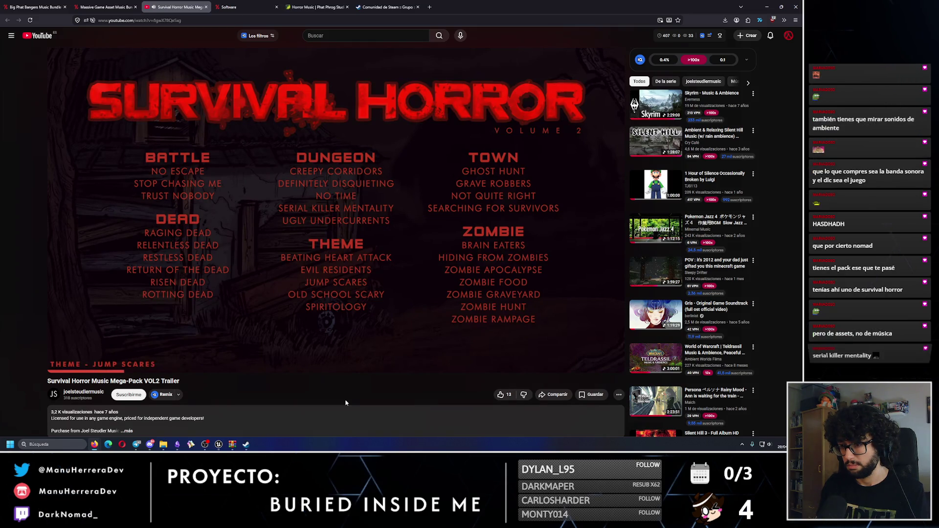
key("Right")
key("Right")
key("Right")
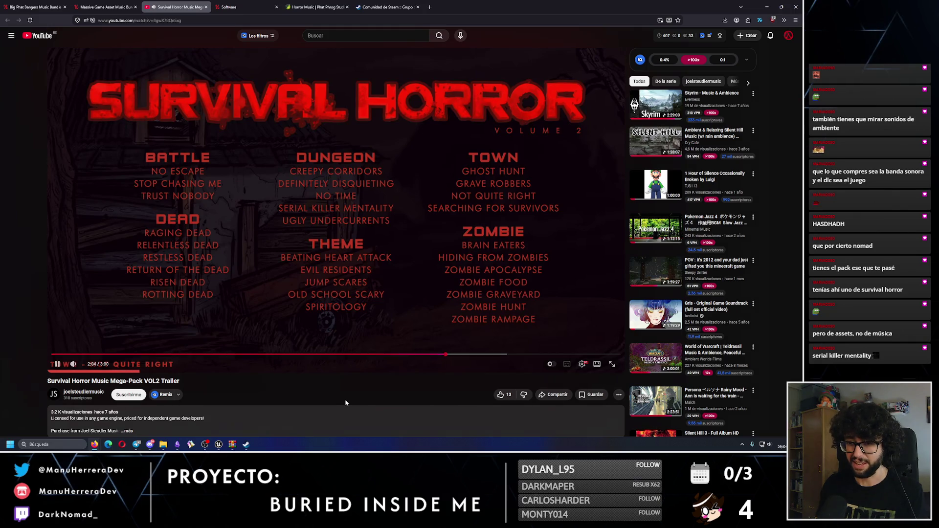
key("Right")
key("Right")
key("Right")
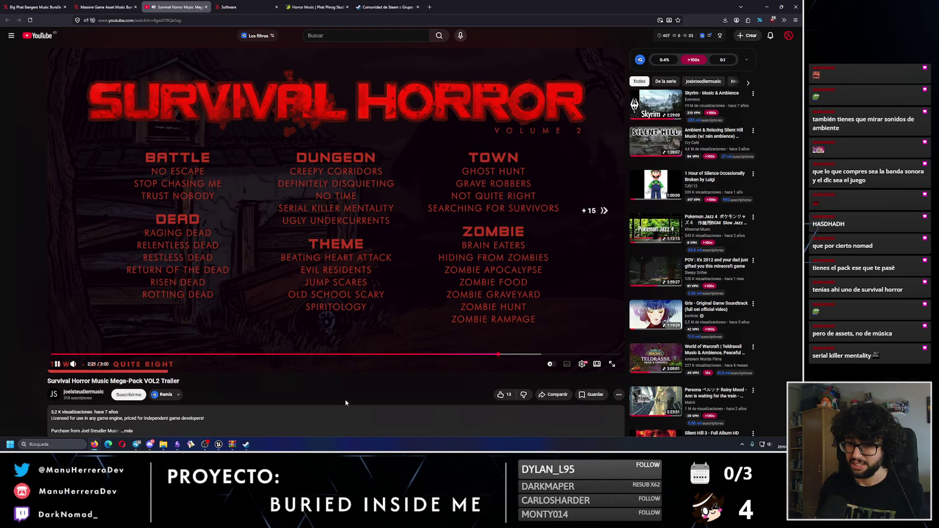
key("Right")
key("Right")
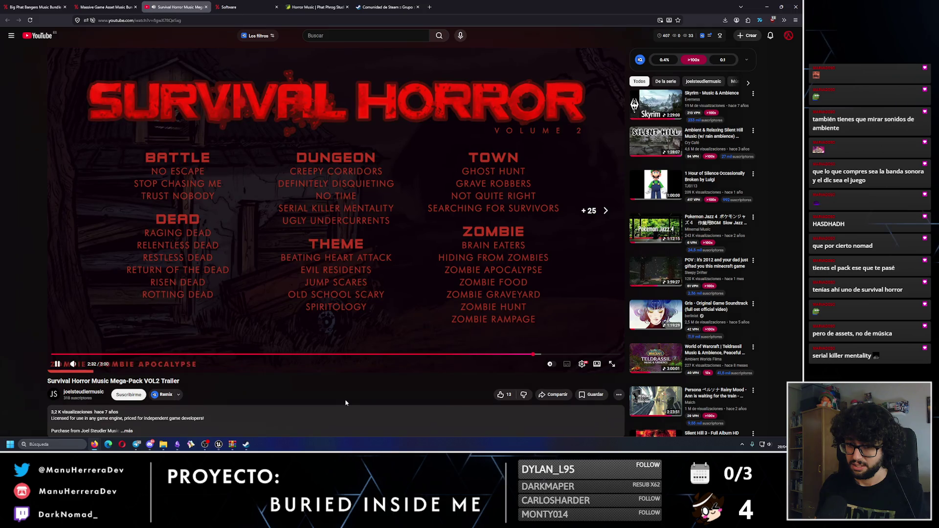
key("Right")
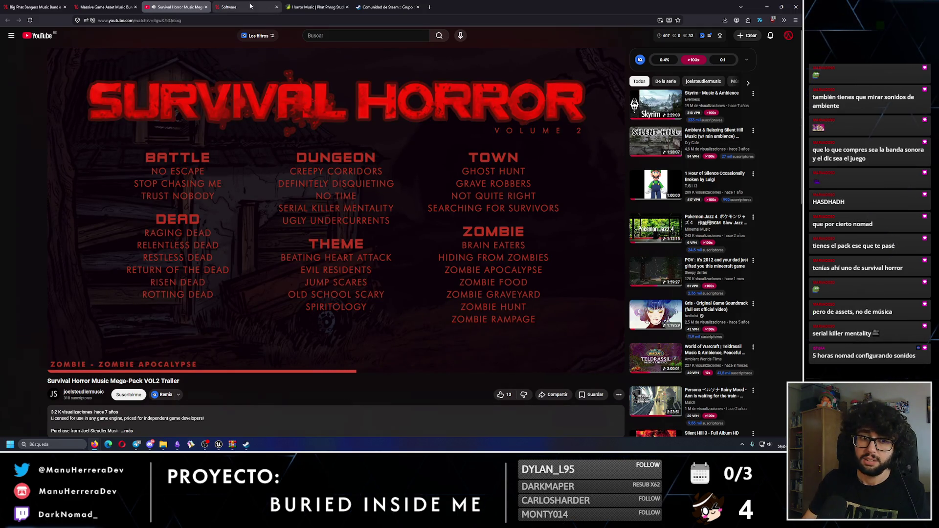
key("ctrl+shift+Tab")
left_click(205, 7)
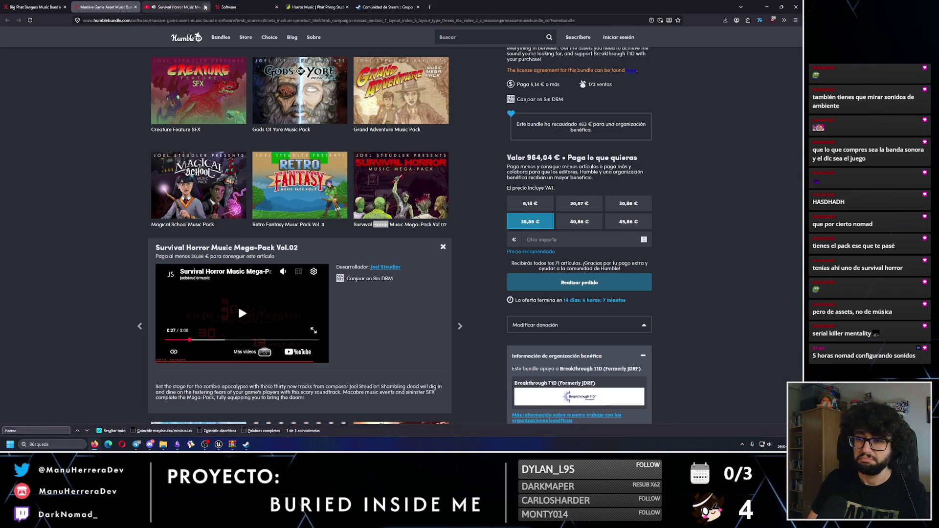
Step: Open the Creepy, Terrifying Horror Music Pack details and its trailer in a new YouTube tab
left_click(87, 430)
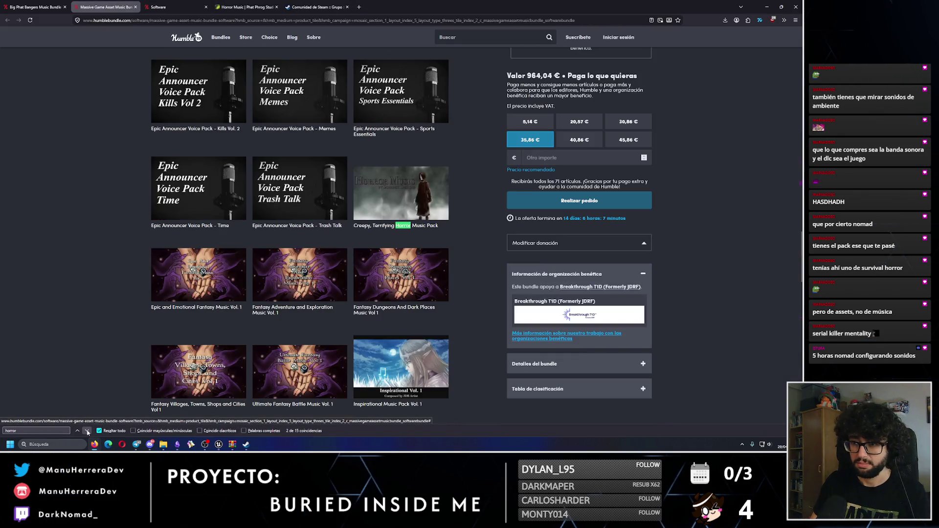
left_click(401, 196)
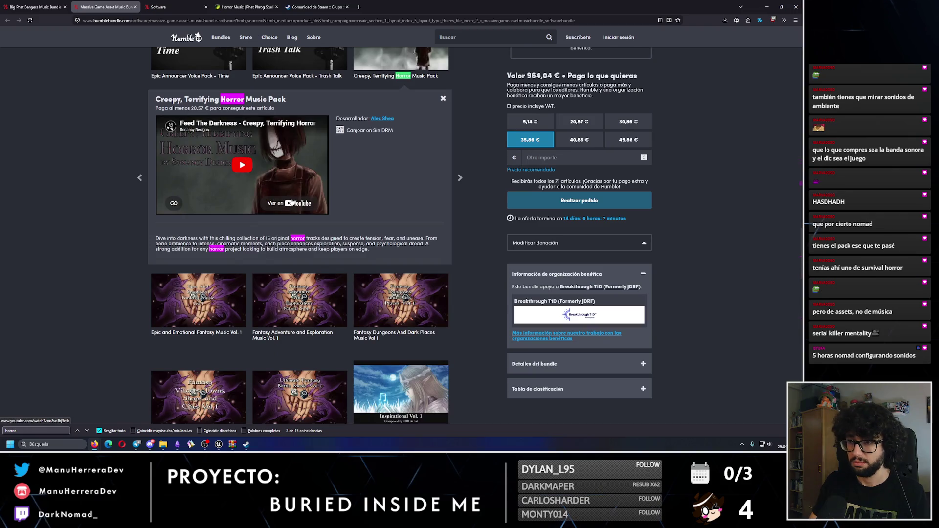
middle_click(298, 207)
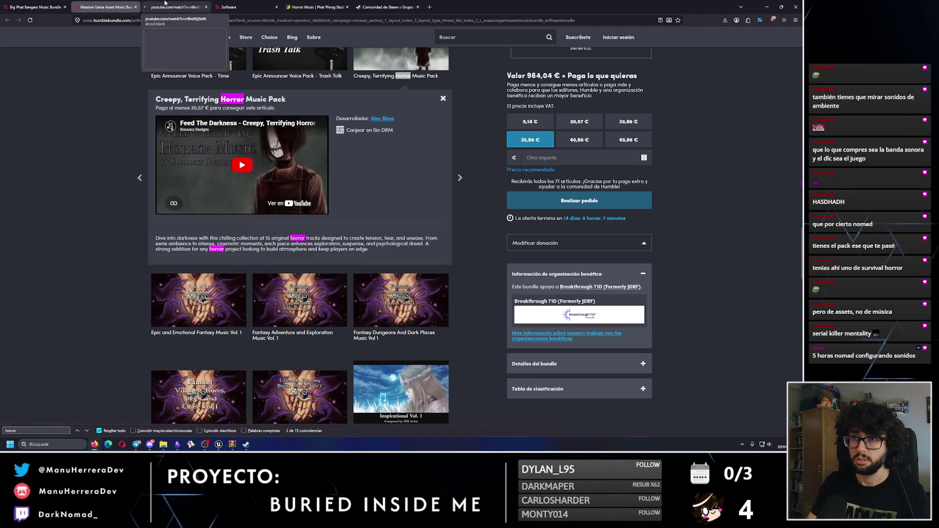
left_click(176, 7)
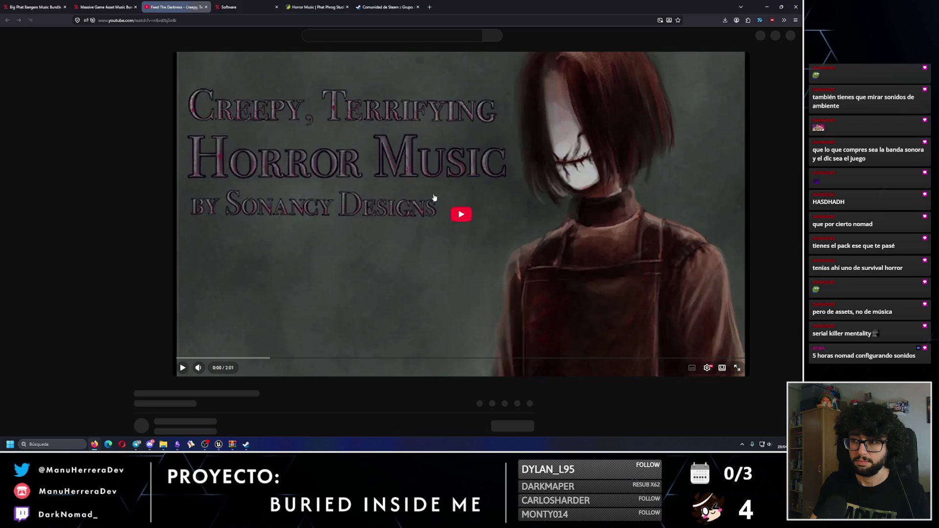
Step: Play the Feed The Darkness track, skip ahead to about 1:15, and pause it
left_click(434, 198)
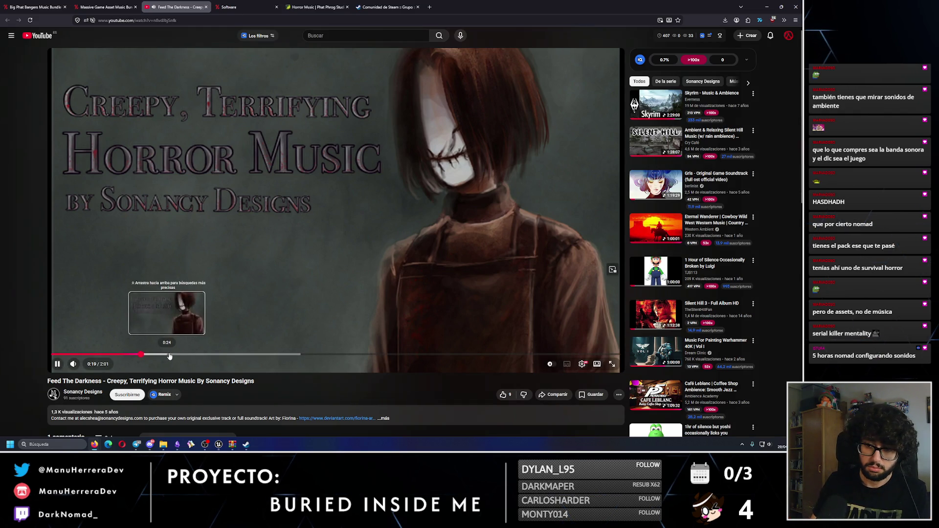
scroll(215, 381, "down", 2)
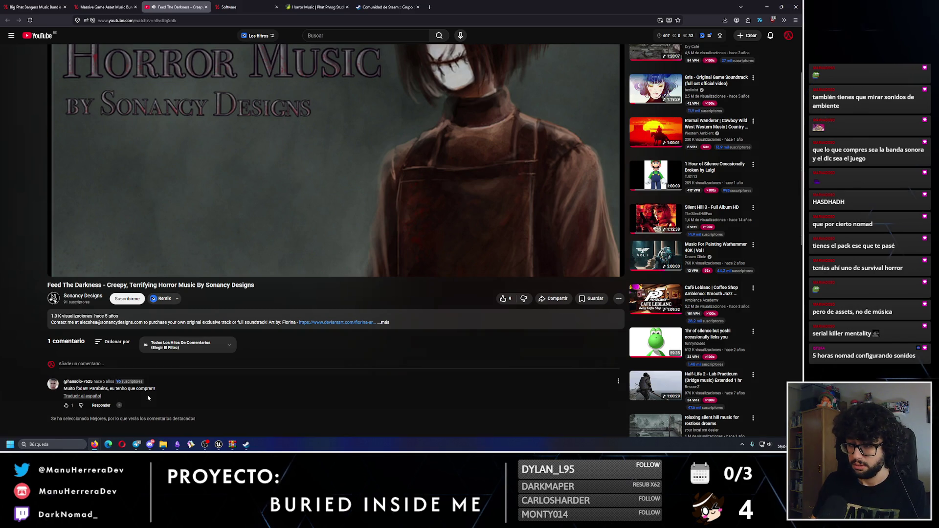
scroll(147, 398, "down", 2)
scroll(146, 395, "up", 4)
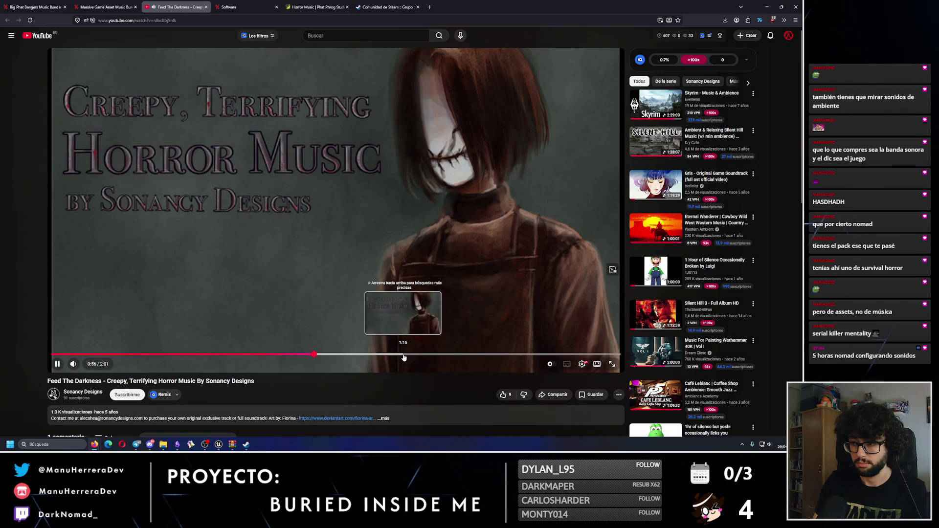
left_click(405, 355)
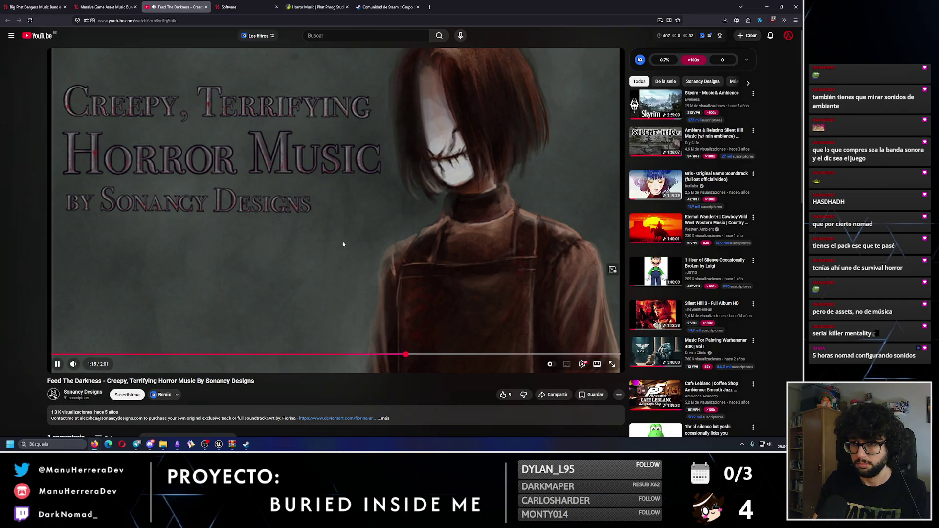
left_click(323, 224)
Step: Glance at the Humble Bundle page, then resume the horror track and pause at 1:37
left_click(122, 3)
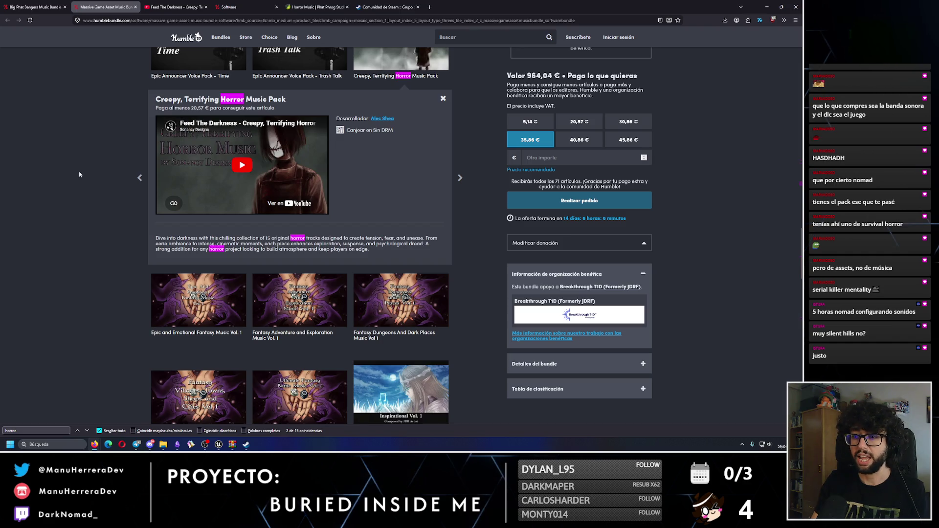
left_click(176, 7)
left_click(399, 230)
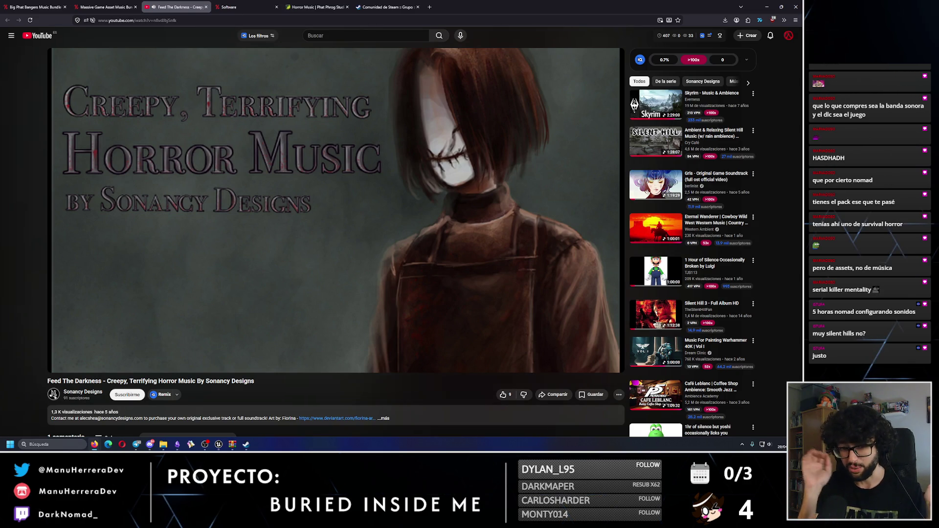
mouse_move(505, 228)
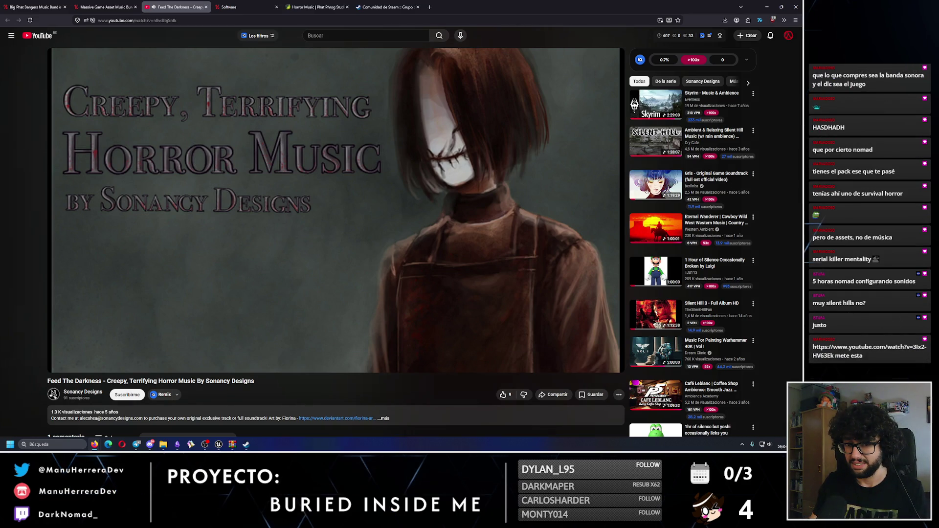
mouse_move(531, 289)
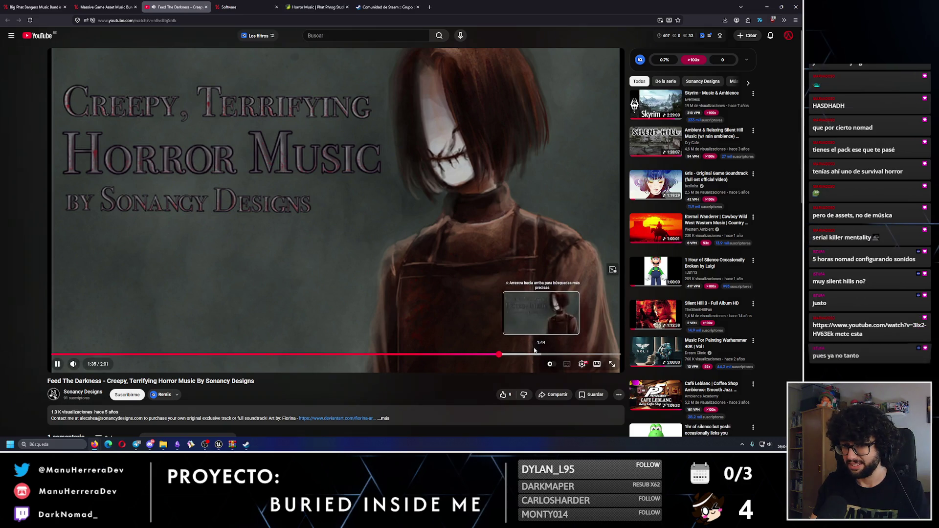
left_click(359, 203)
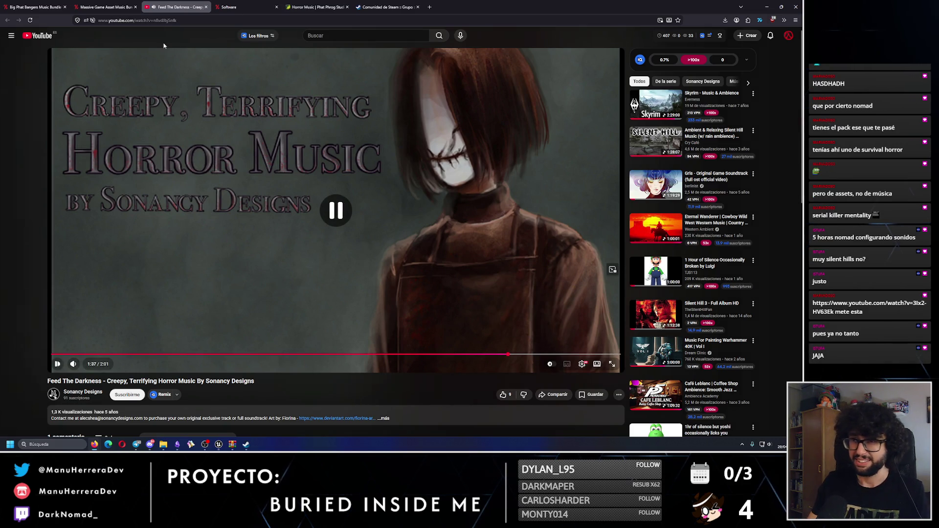
Step: Close the Feed The Darkness video tab, leaving the Dead Silence Theme Song playing
left_click(131, 3)
left_click(206, 7)
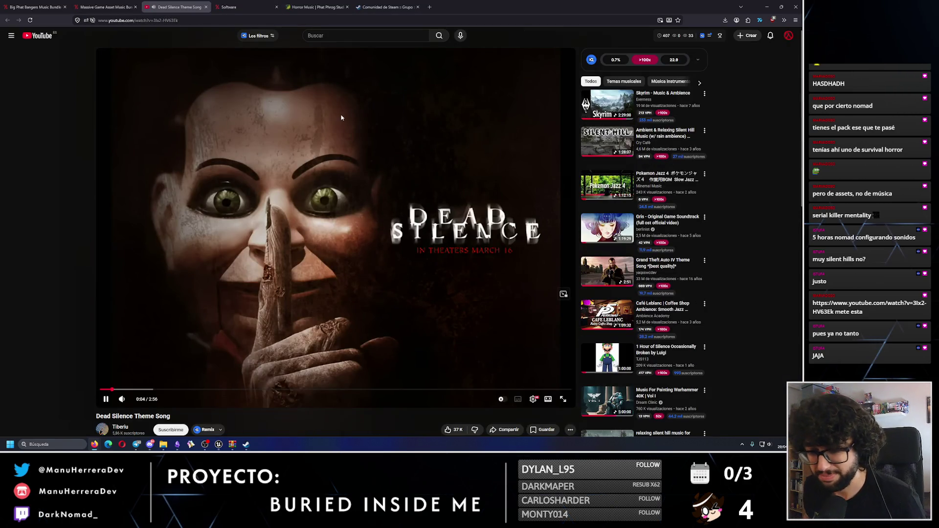
Step: Expand the Dead Silence Theme Song description, read it, and collapse it again
scroll(339, 132, "down", 2)
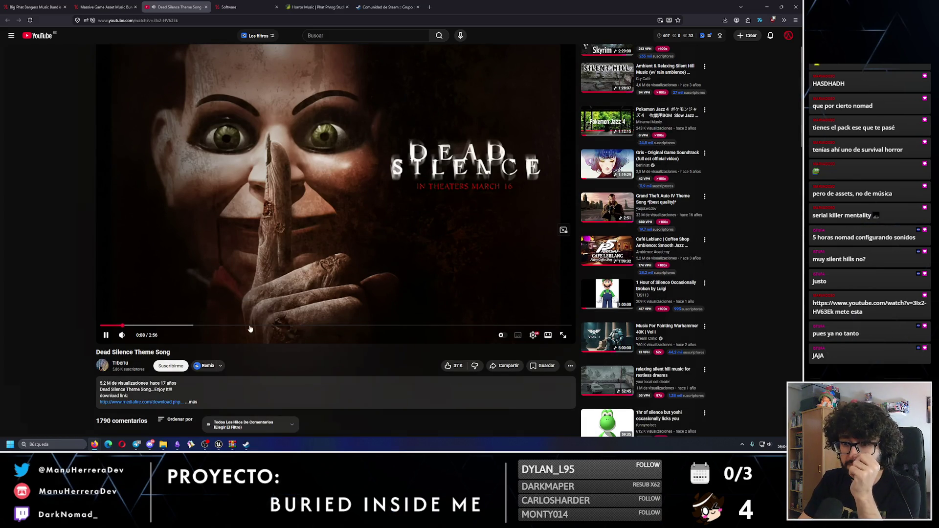
left_click(231, 391)
scroll(230, 391, "down", 6)
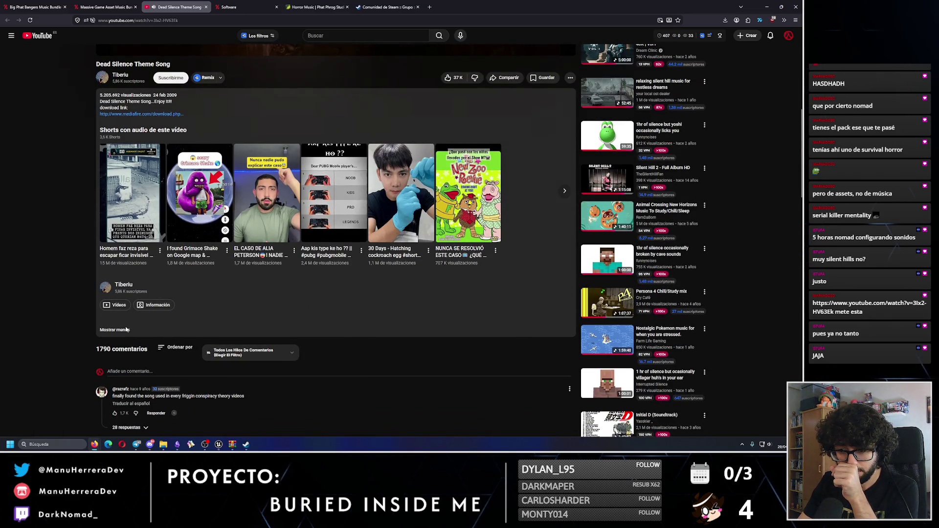
left_click(126, 330)
scroll(217, 372, "up", 6)
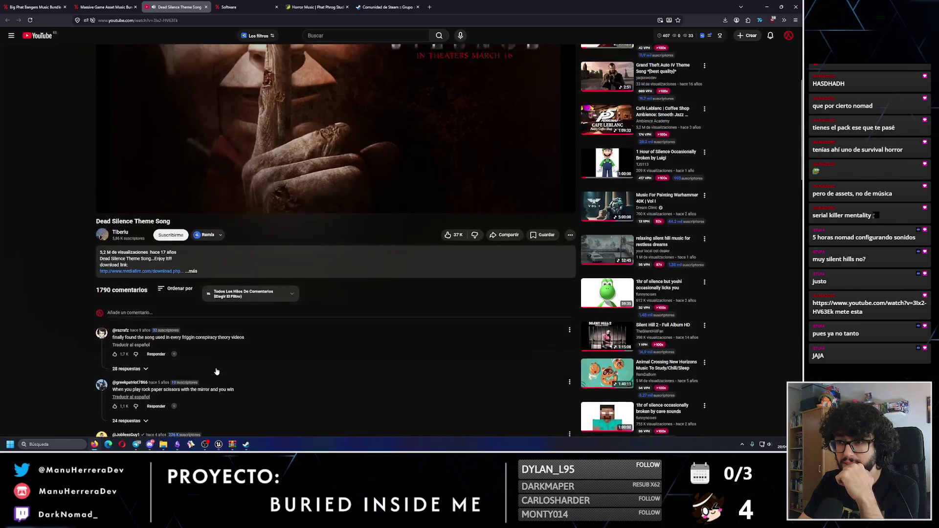
scroll(217, 371, "up", 1)
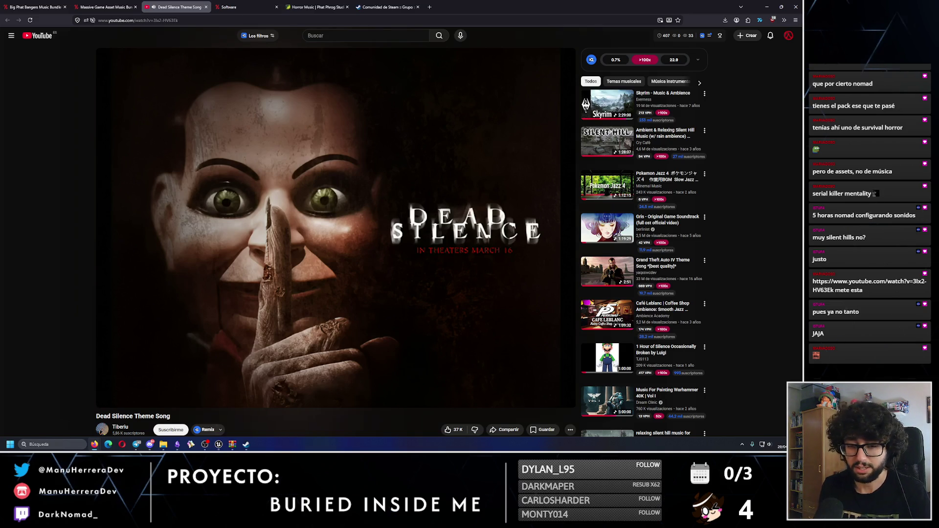
Step: Close the Dead Silence video and step through the next 'horror' matches on the bundle page
mouse_move(134, 400)
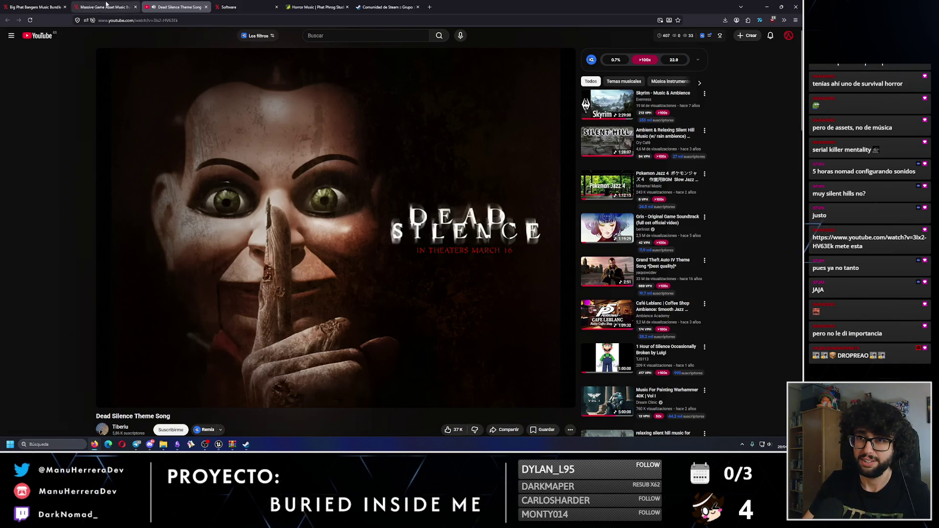
left_click(205, 7)
left_click(87, 431)
left_click(87, 431)
Step: Close the Horror Music Pack details and cycle 'horror' matches to the Survival Horror pack
left_click(87, 430)
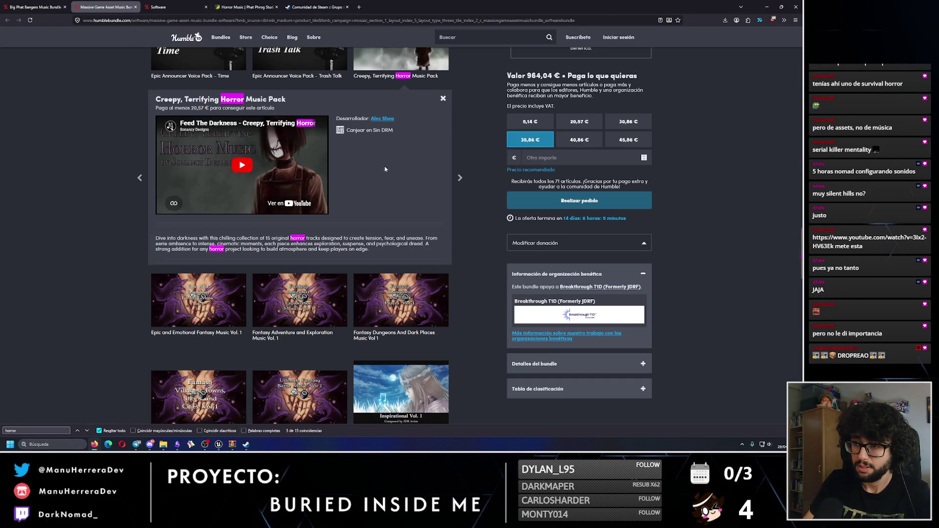
left_click(443, 98)
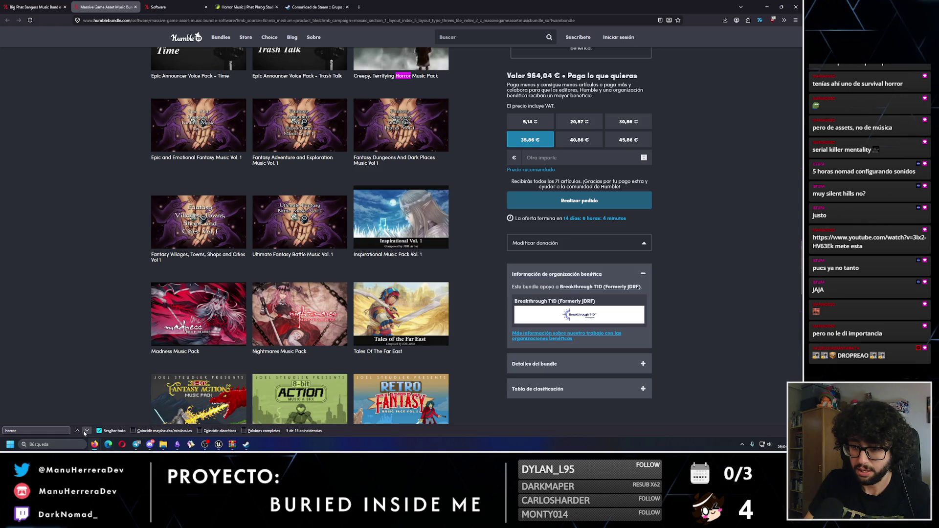
left_click(86, 431)
left_click(86, 431)
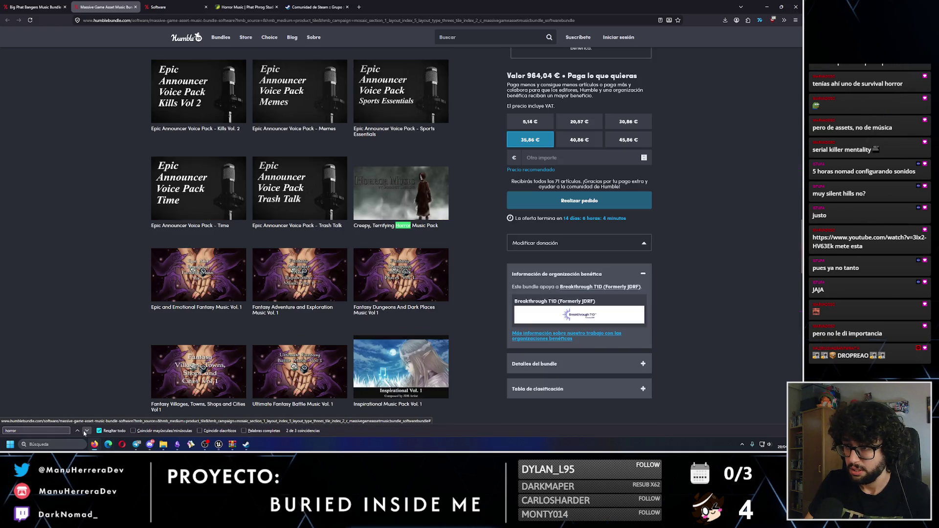
left_click(86, 431)
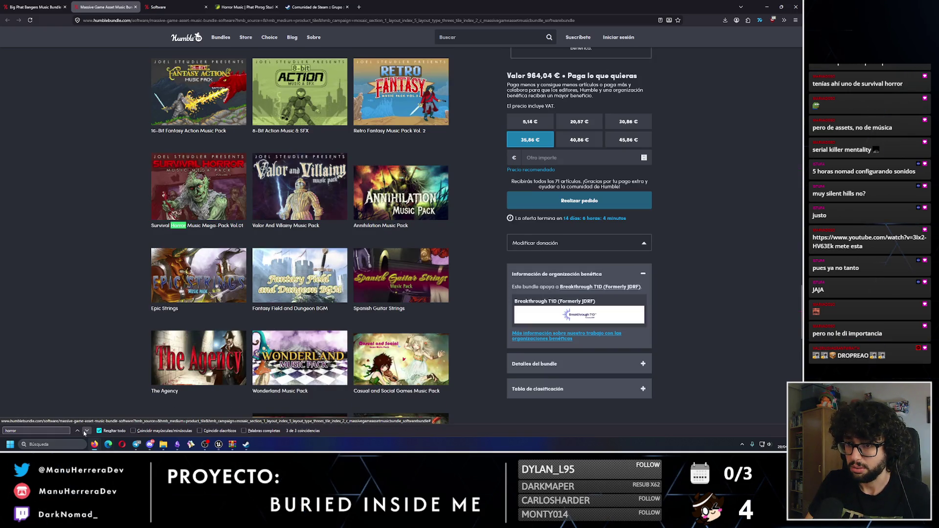
Step: Step through Survival Horror Vol.01 and Vol.02, then open Epic Announcer Voice Pack - Game Modes details
left_click(86, 430)
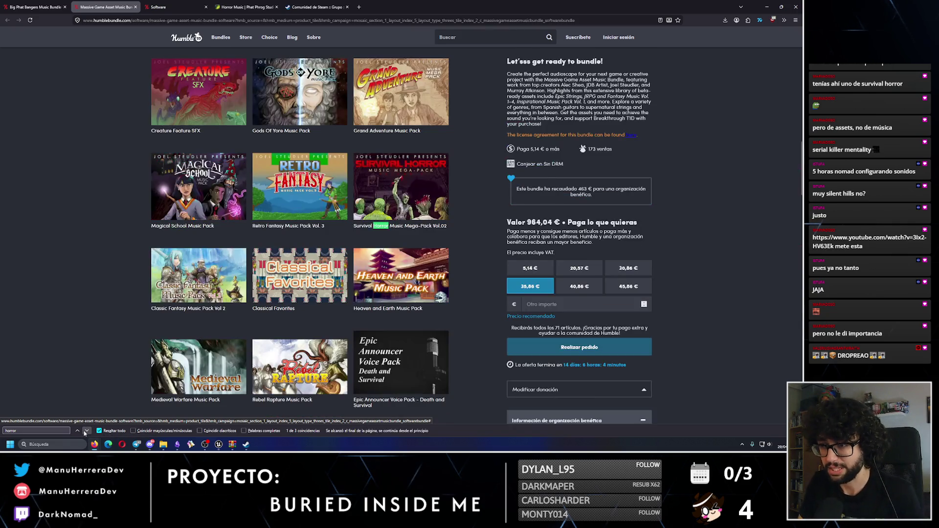
left_click(86, 431)
left_click(86, 431)
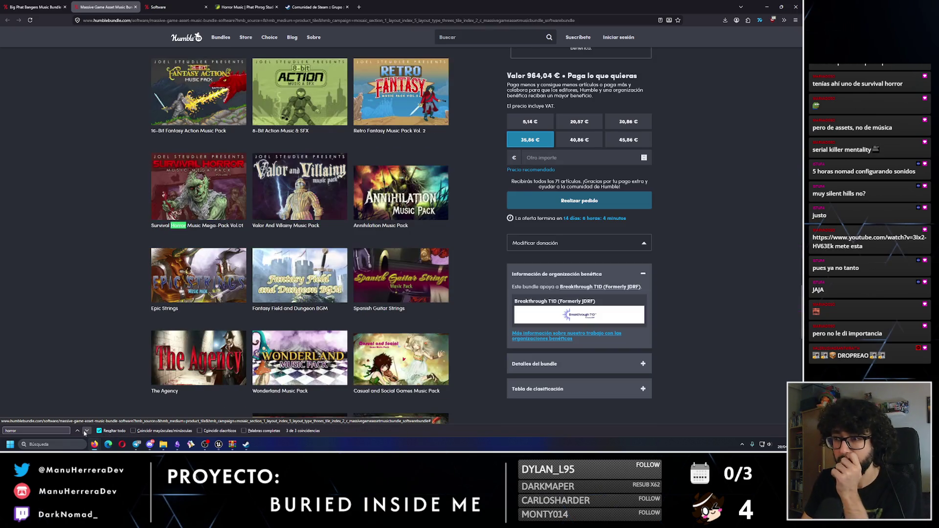
left_click(86, 431)
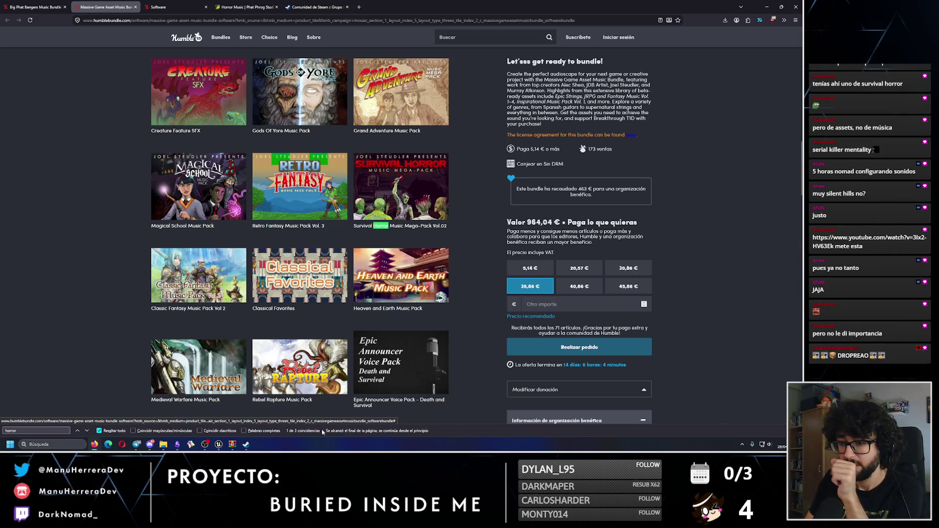
scroll(213, 337, "down", 5)
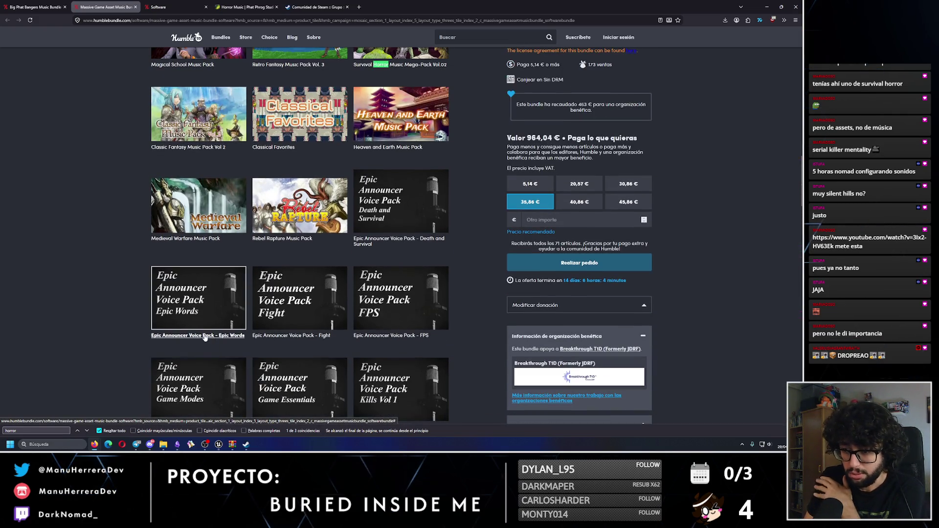
left_click(213, 337)
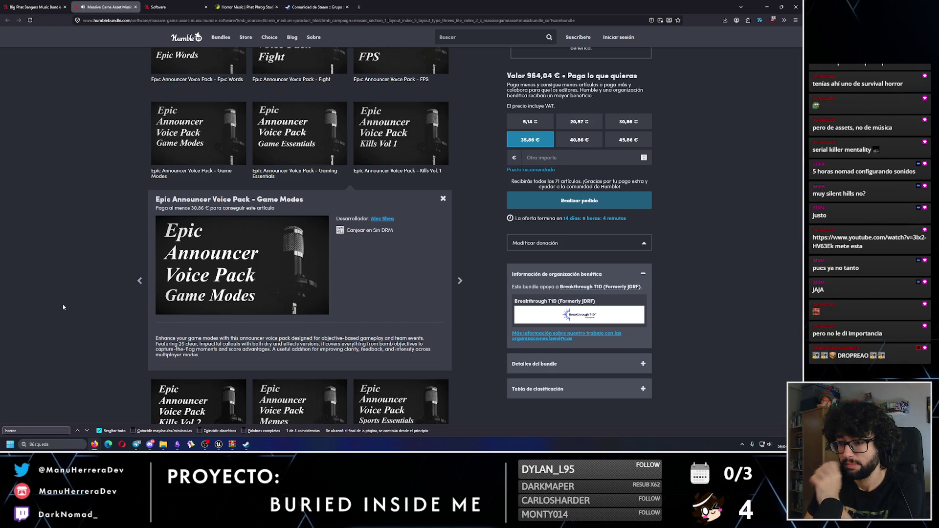
Step: View the Epic Announcer Voice Pack - Memes and Kills Vol. 2 details
scroll(63, 307, "down", 1)
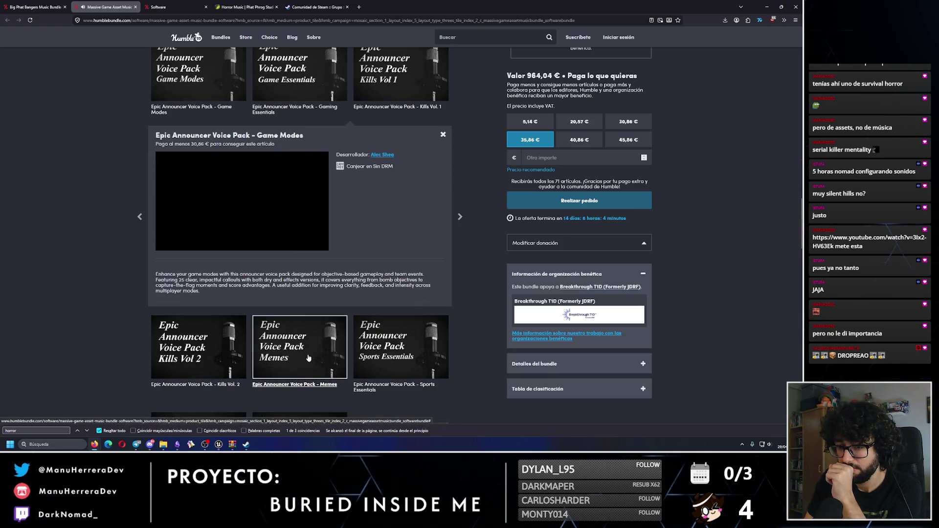
left_click(308, 358)
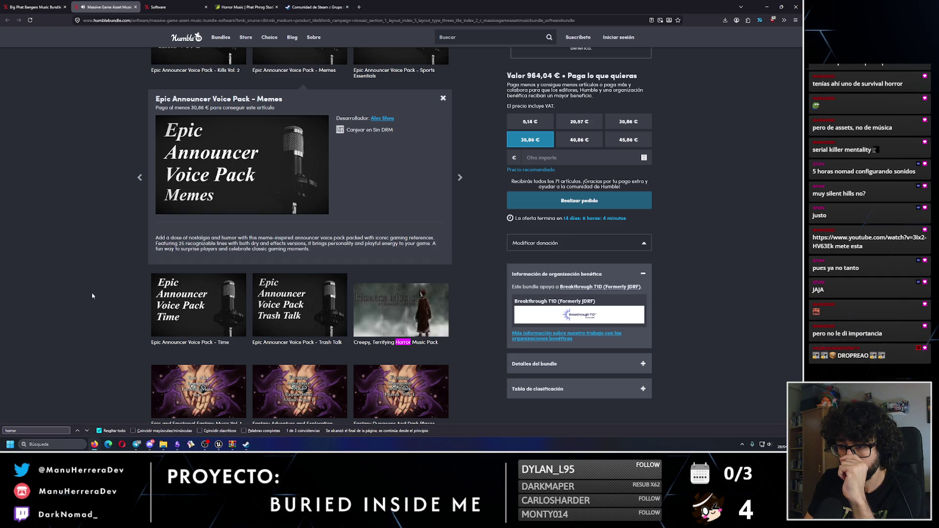
scroll(67, 336, "up", 1)
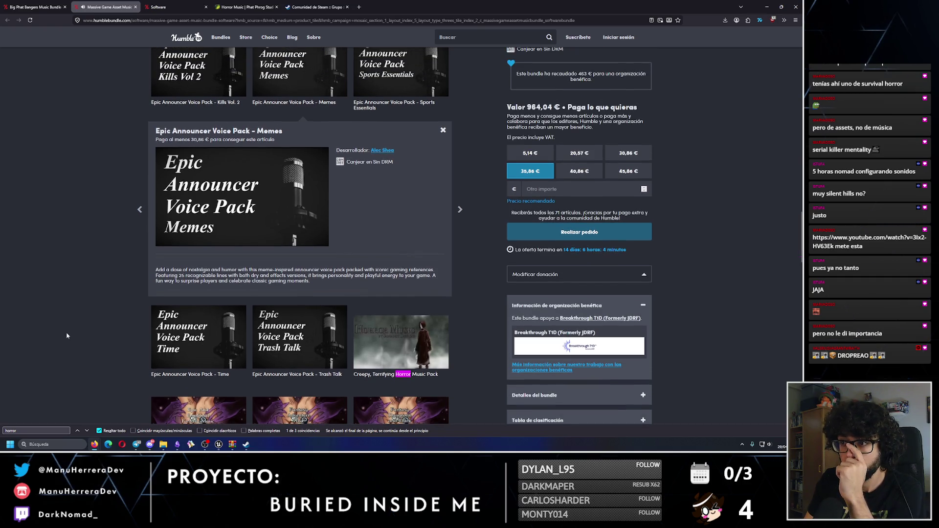
scroll(67, 335, "up", 1)
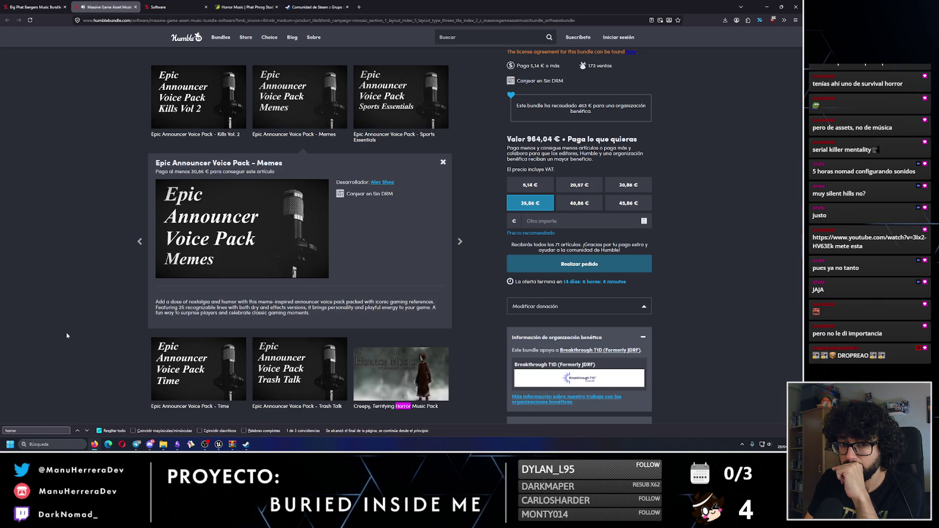
left_click(194, 96)
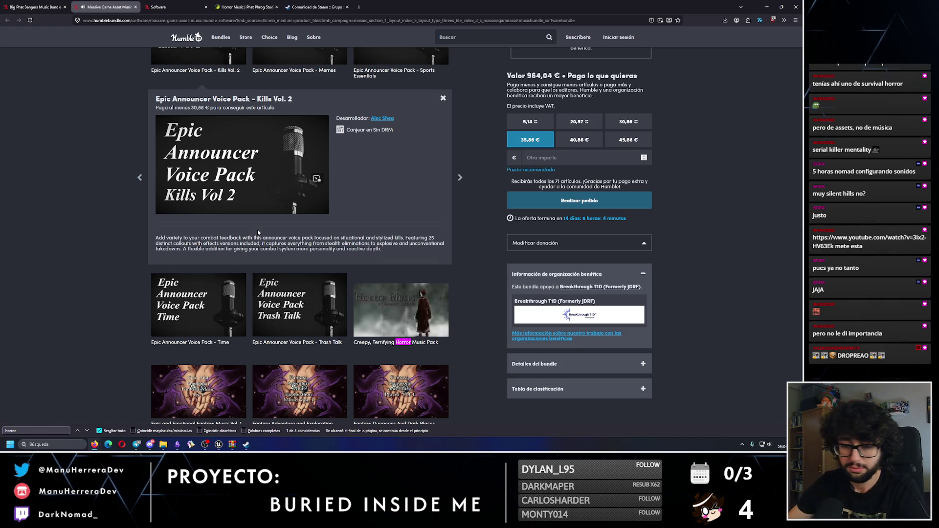
Step: End the 'horror' page search and return to the Big Phat Bangers Music Bundle tab
key("Escape")
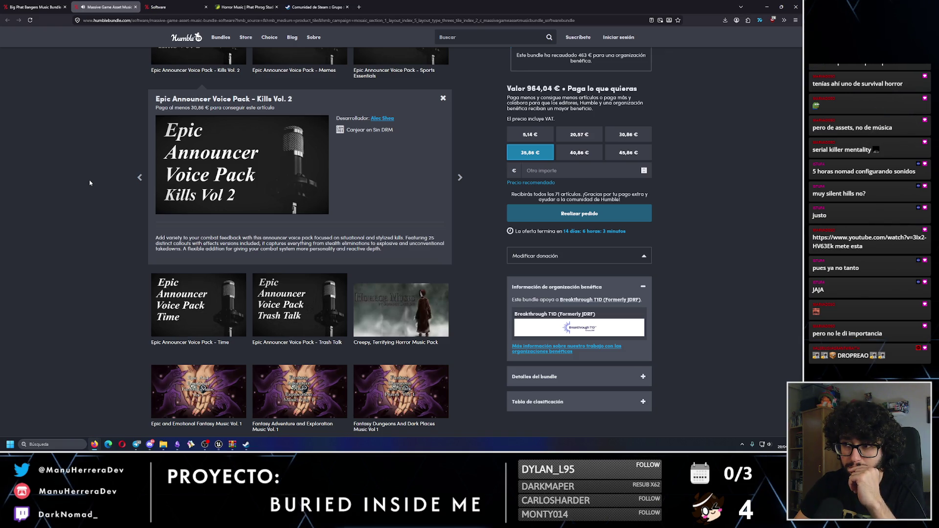
mouse_move(201, 190)
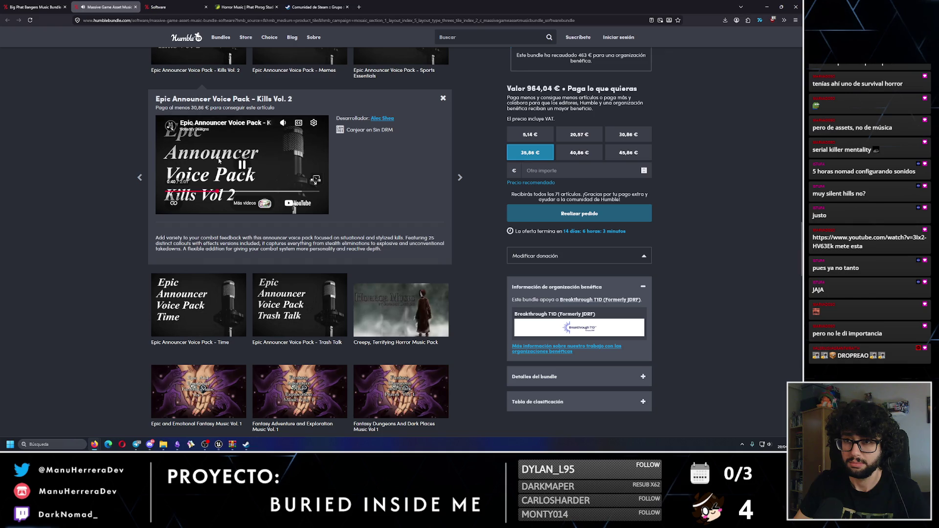
left_click(35, 7)
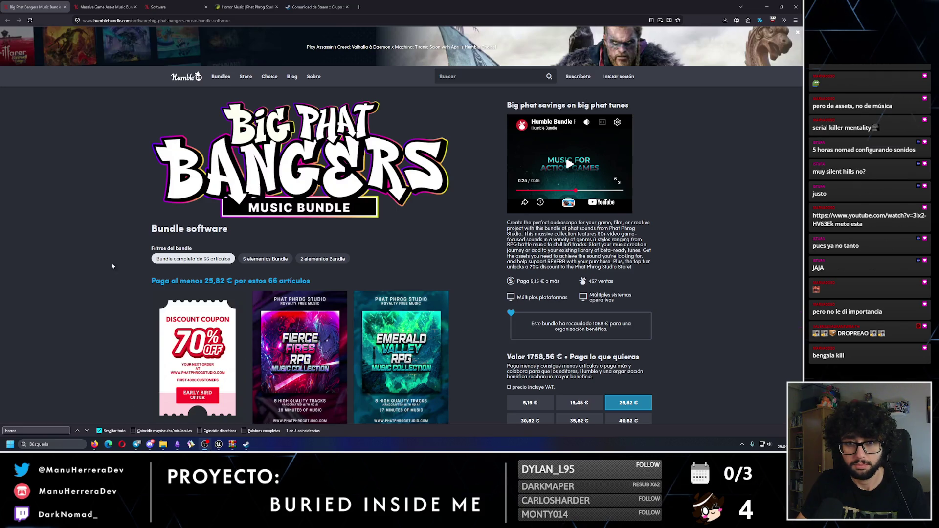
Step: Bring the Unreal Editor with BuriedInsideMe_Level_01 back to the front from the taskbar
left_click(219, 444)
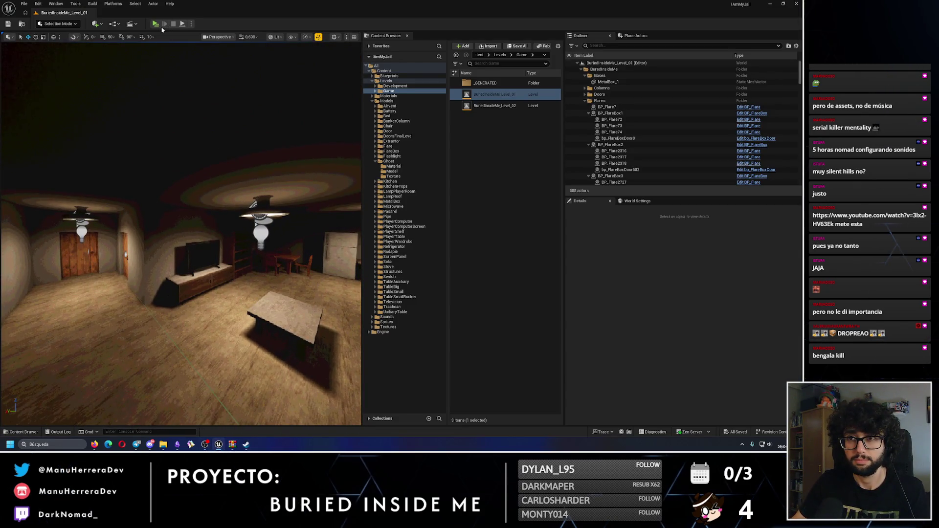
key("alt+p")
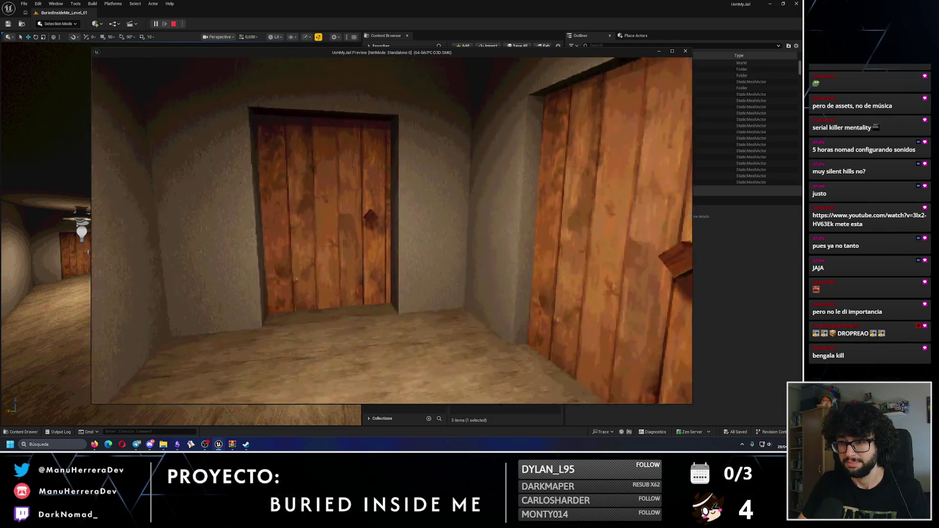
key("w")
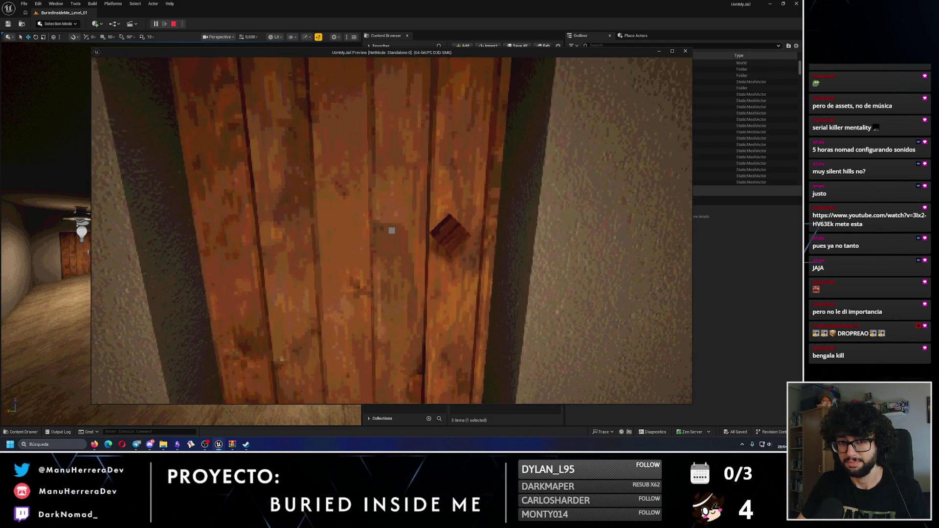
key("e")
key("w")
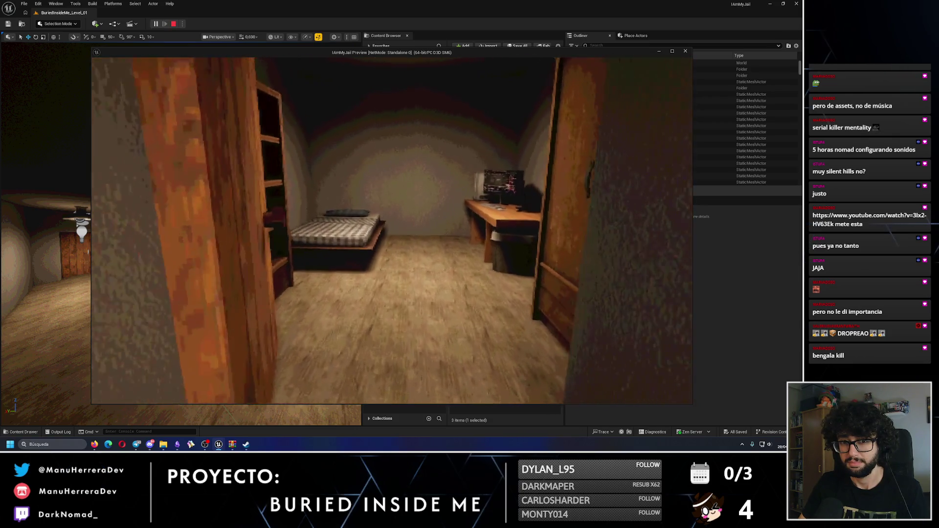
key("w")
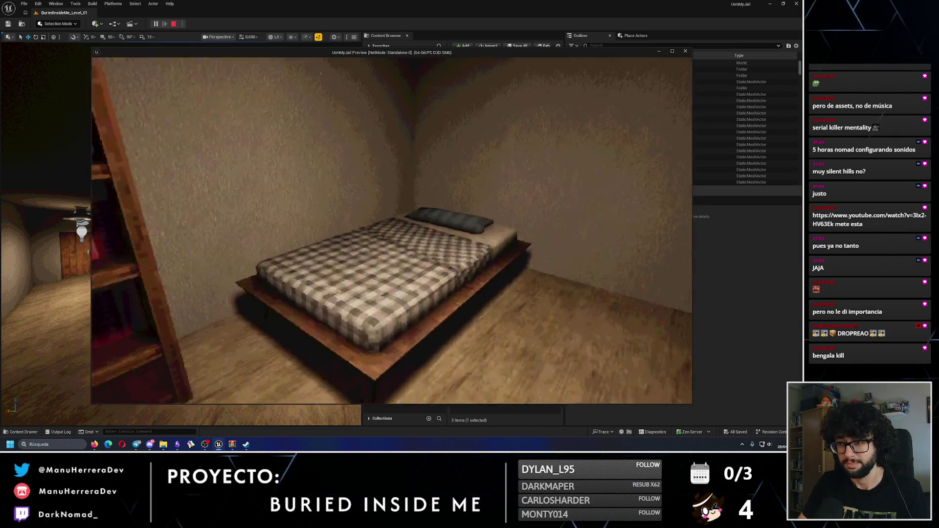
mouse_move(391, 230)
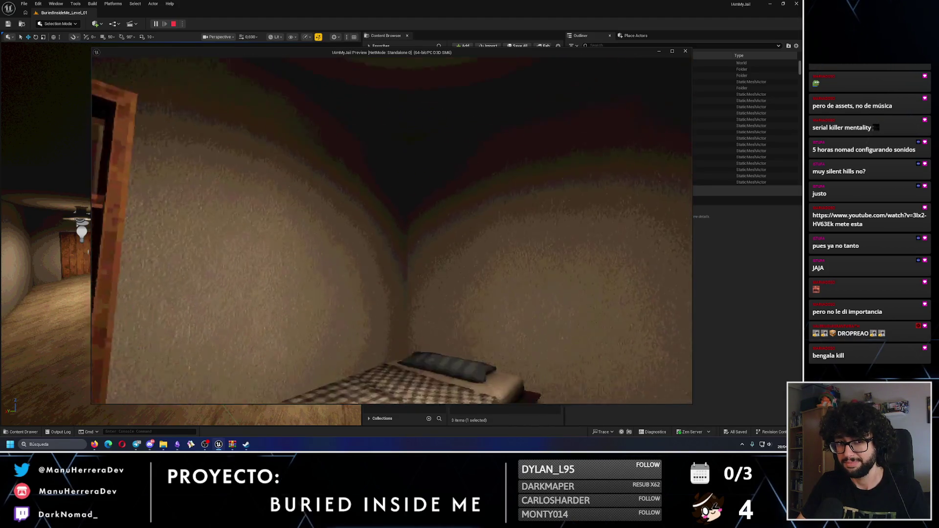
key("w")
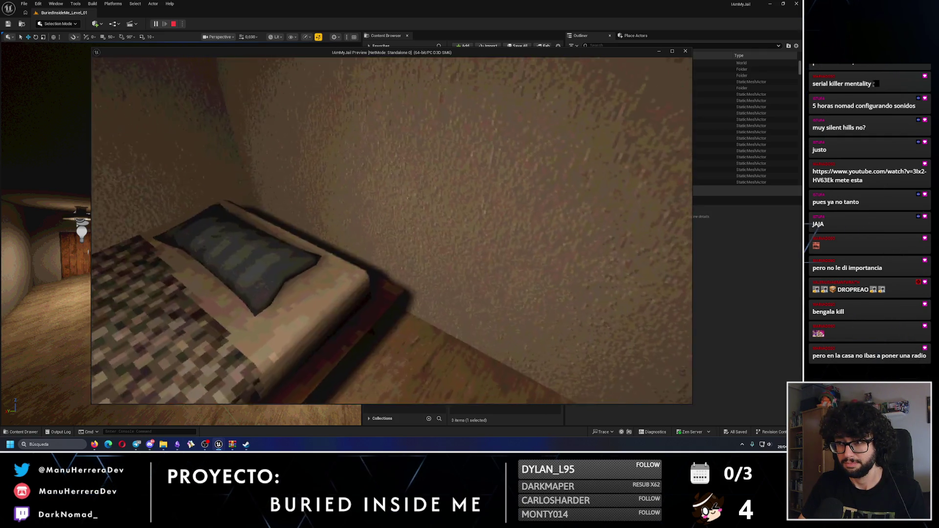
key("w")
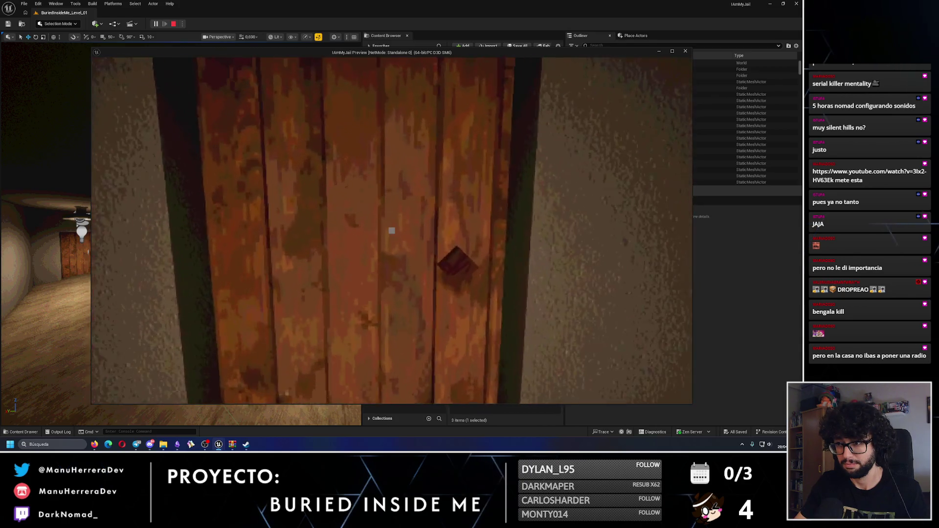
key("e")
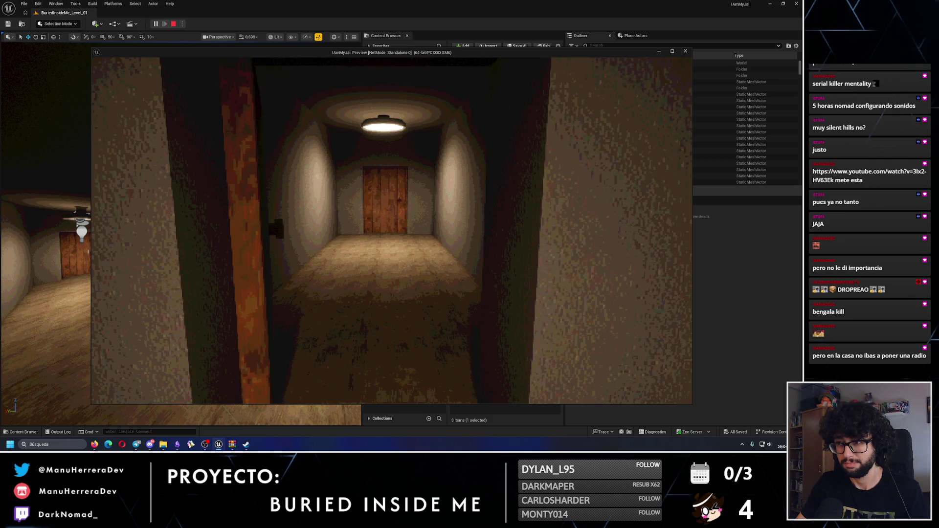
key("w")
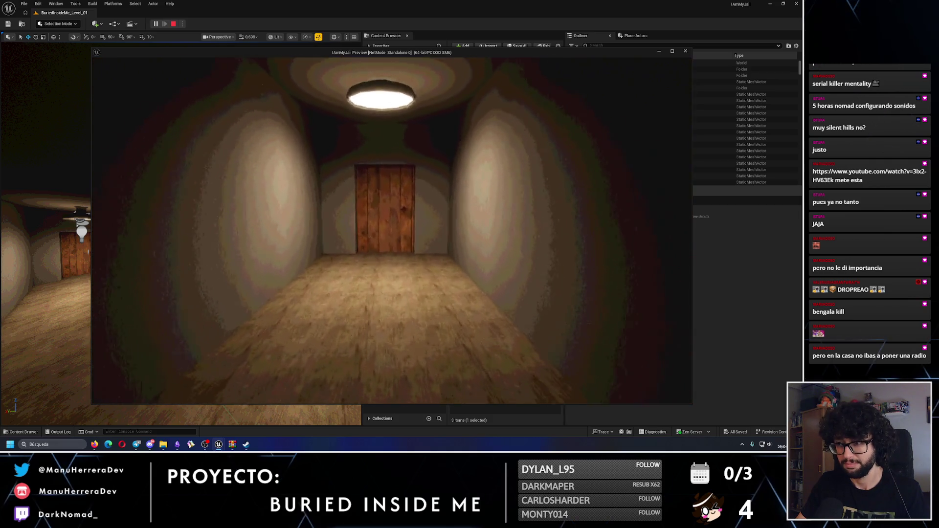
key("w")
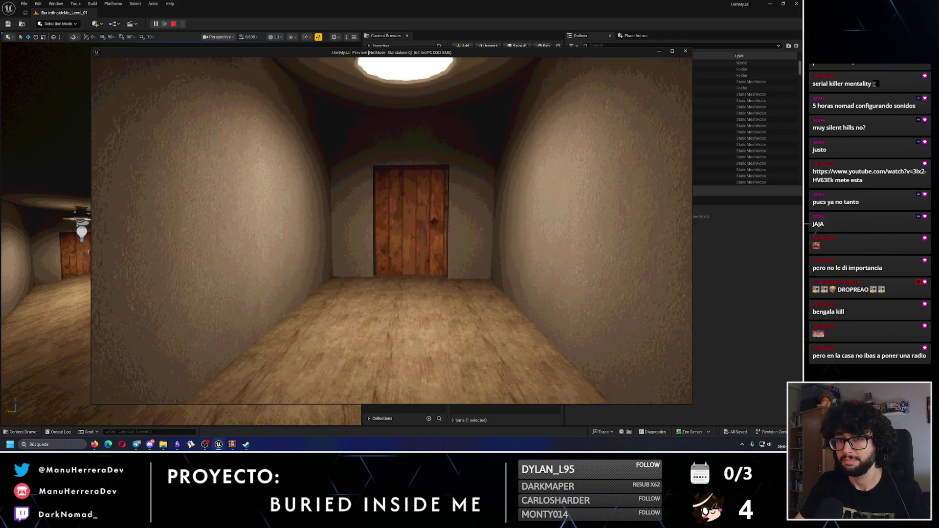
key("w")
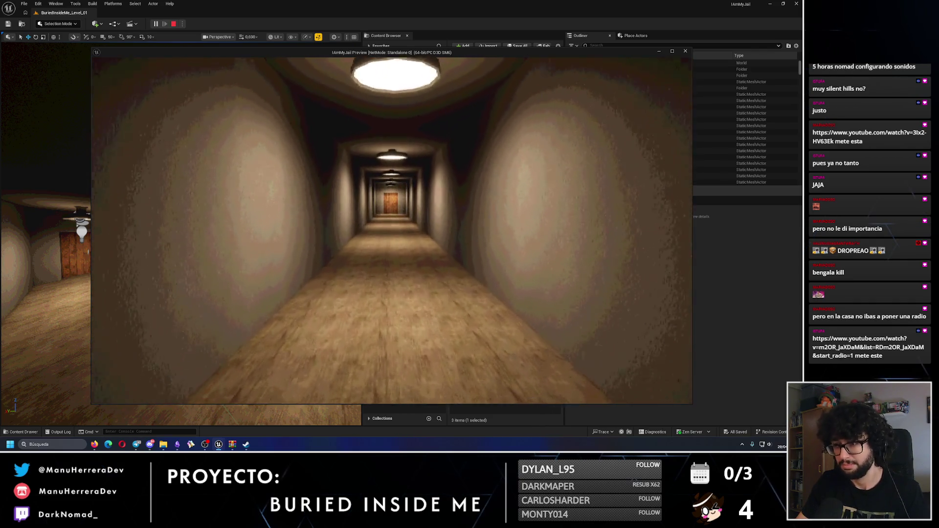
key("shift+w")
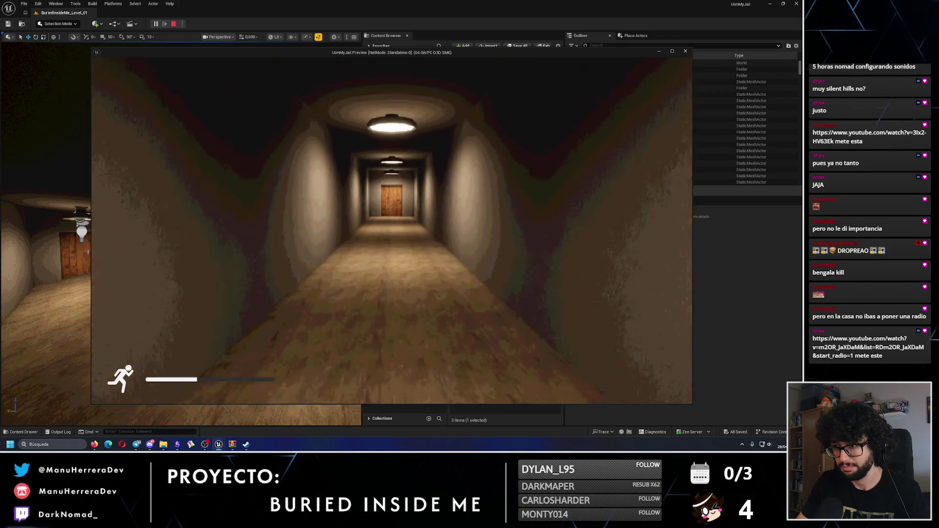
key("w")
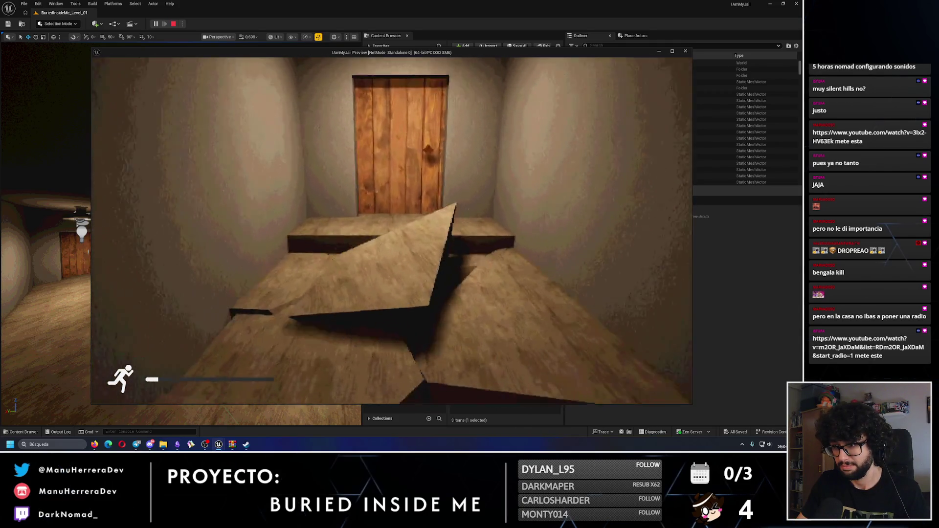
key("Escape")
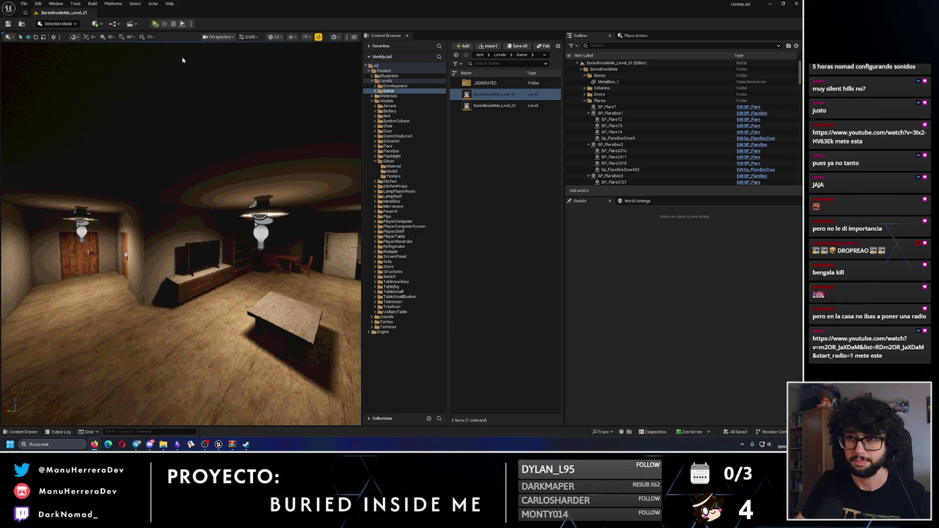
Step: Start a playtest and walk from the living room through the hallway into the bedroom
key("alt+p")
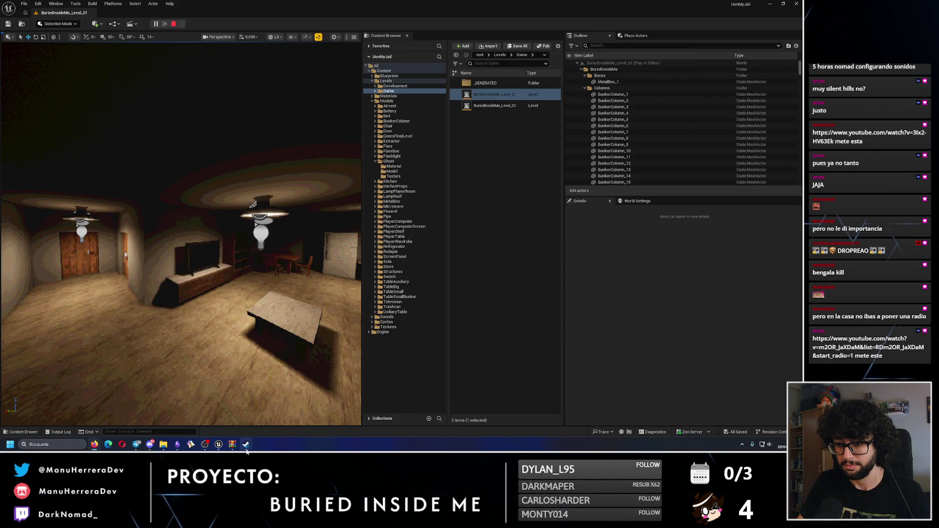
left_click(220, 413)
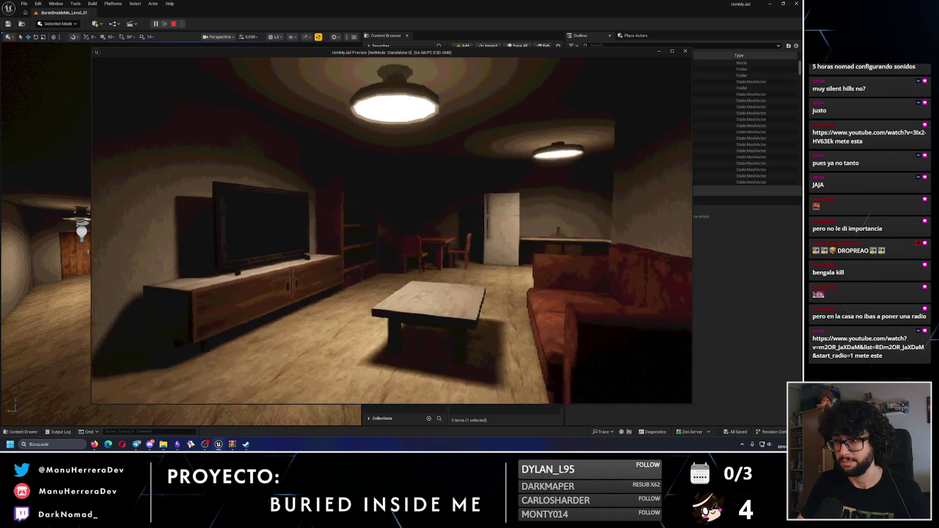
key("w")
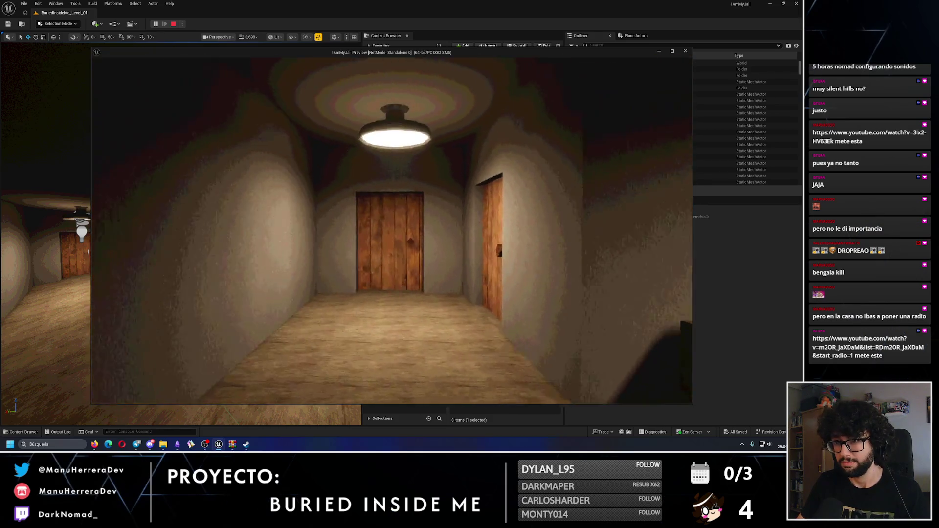
key("w")
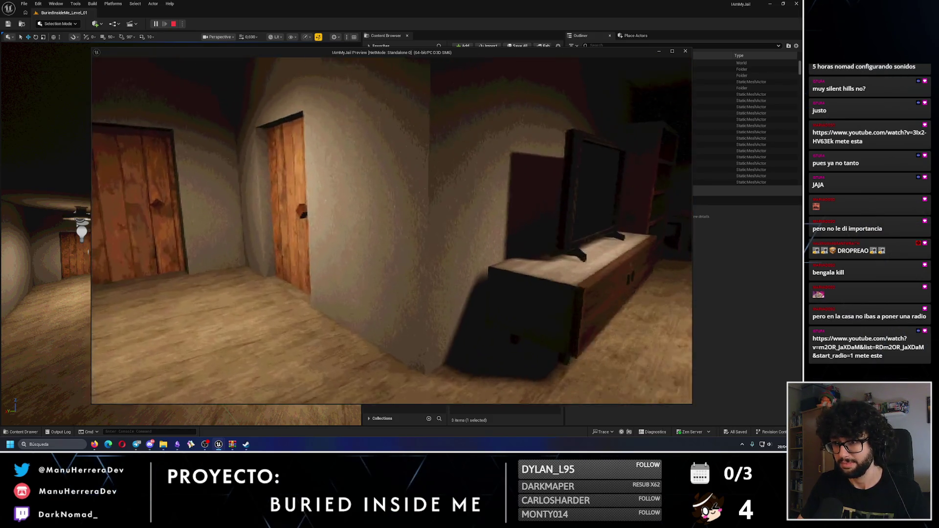
key("w")
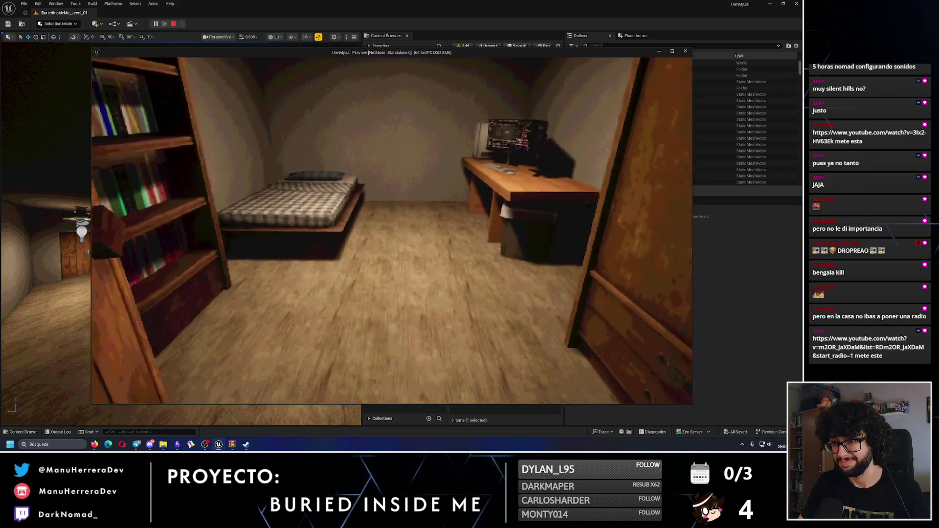
key("w")
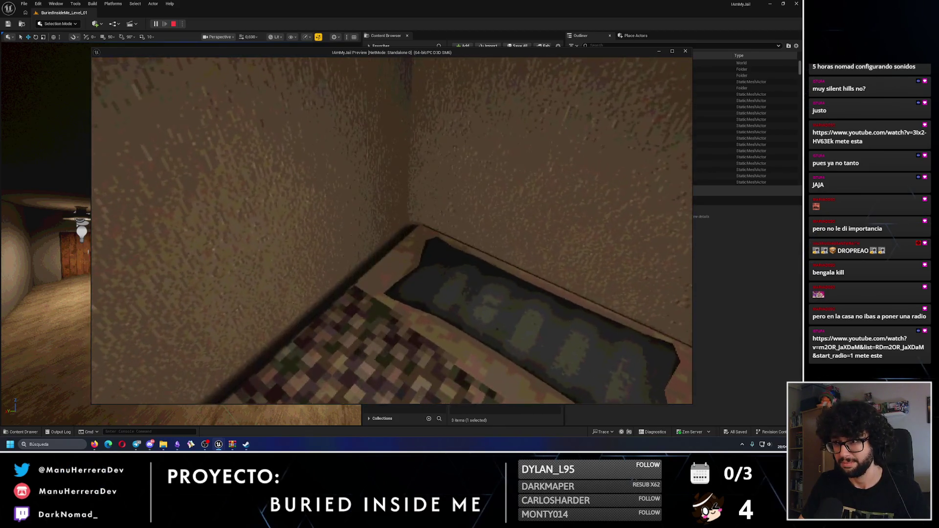
key("e")
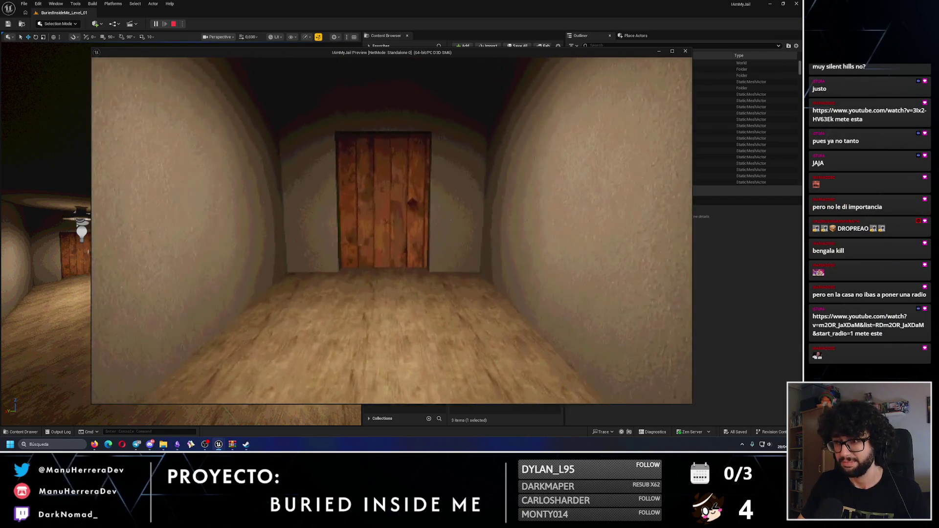
Step: Sprint down the lit corridor toward the door, then stop the playtest
key("shift")
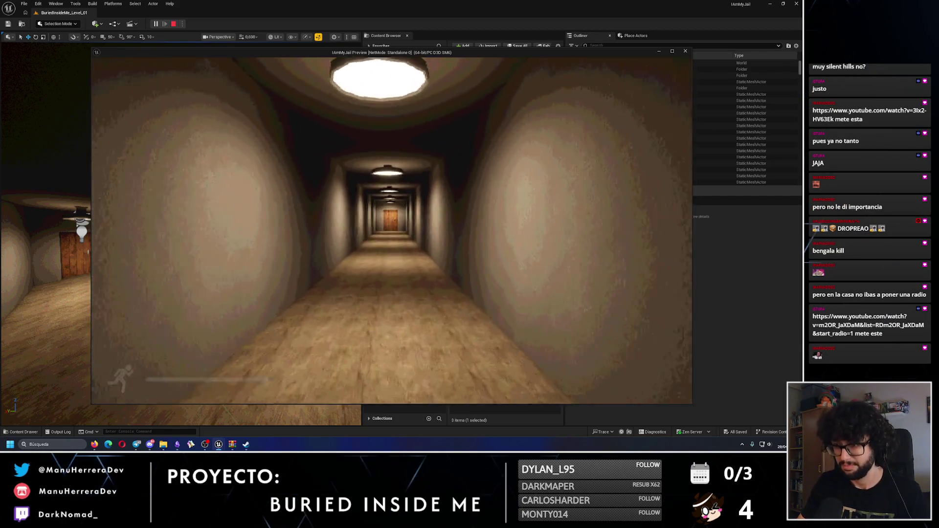
key("shift+w")
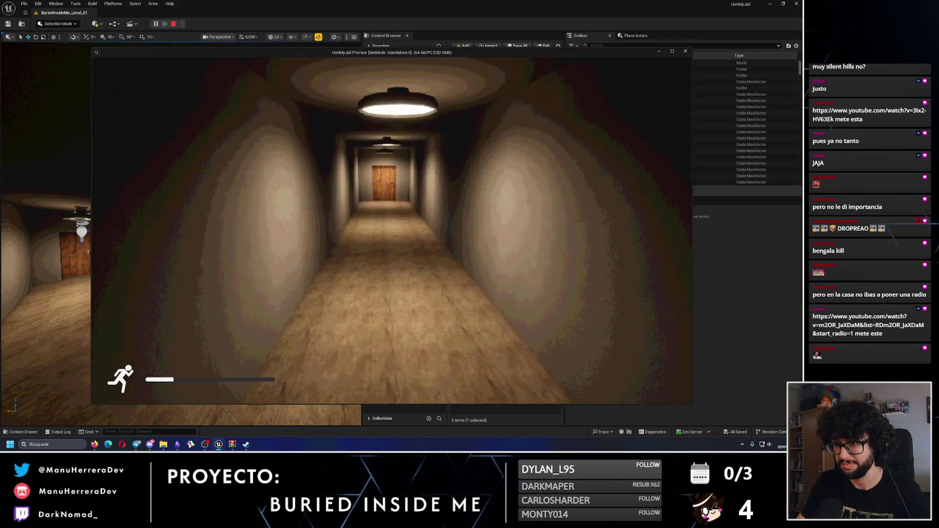
key("w")
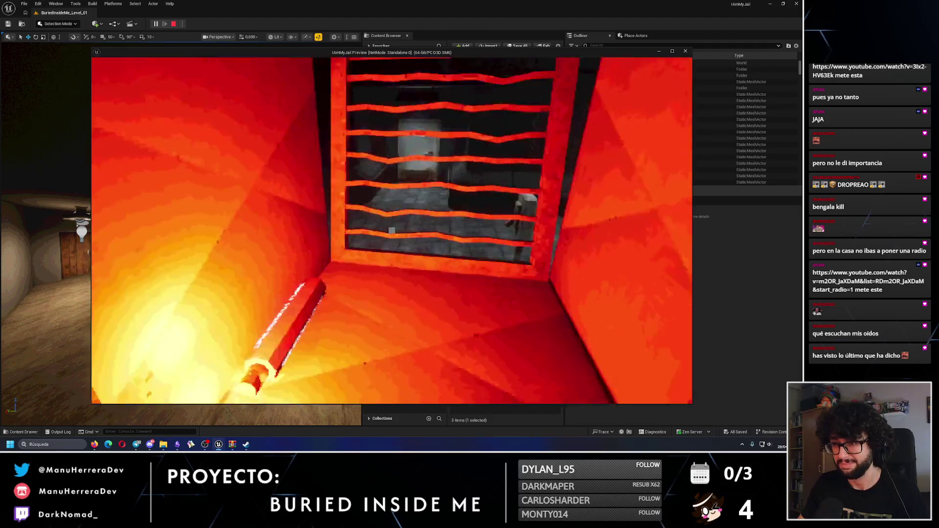
key("Escape")
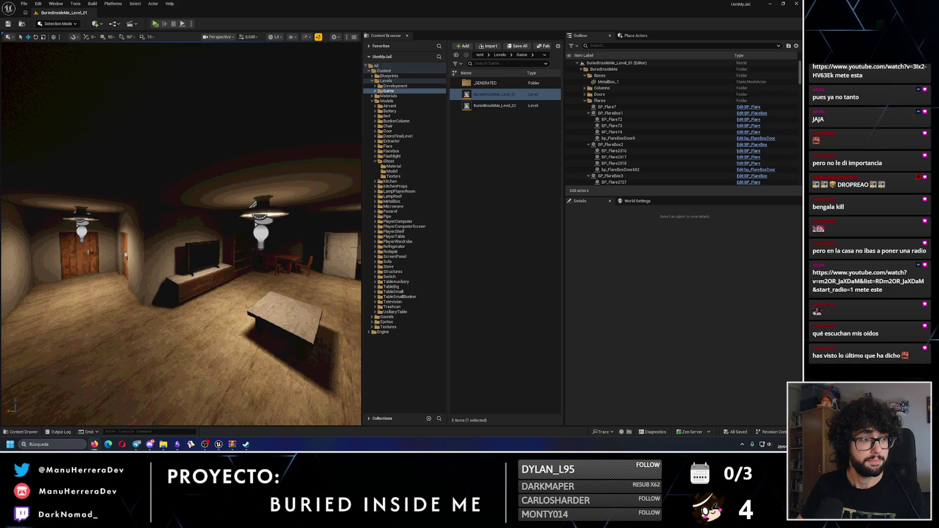
left_click(156, 25)
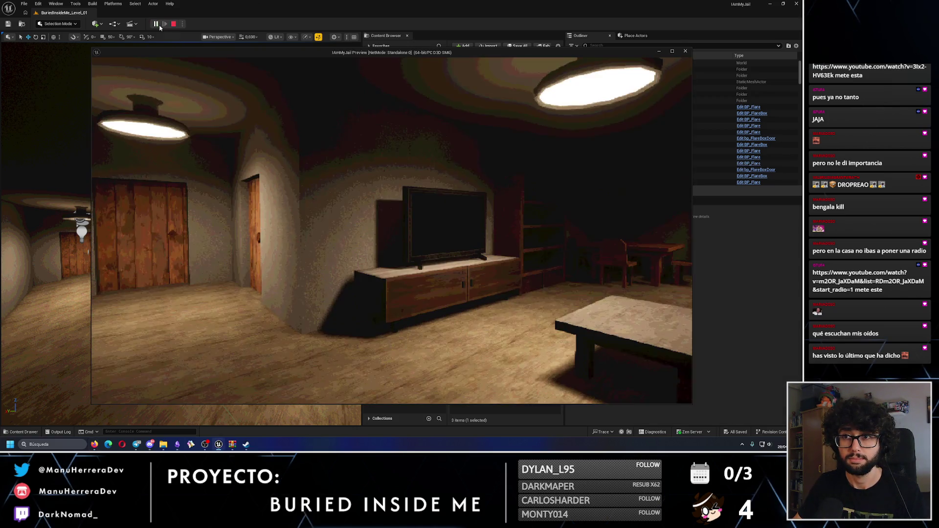
left_click(159, 26)
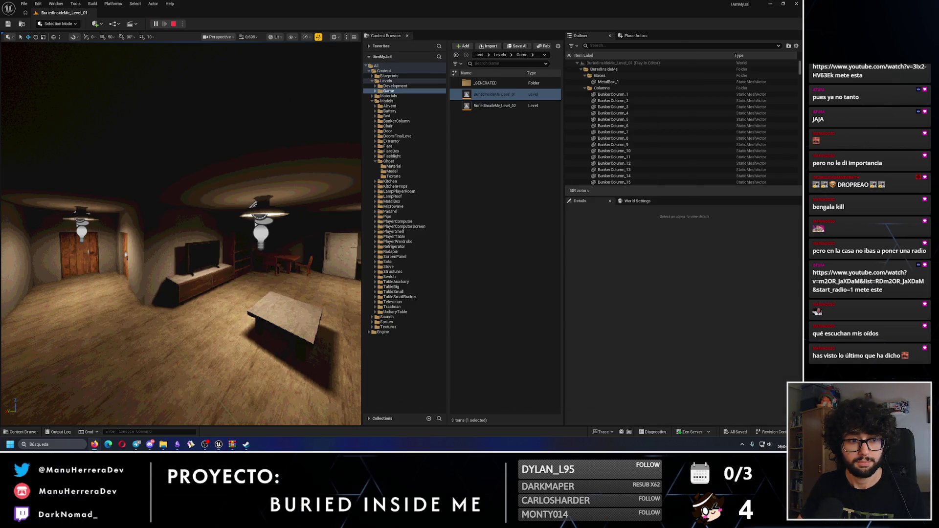
left_click(235, 419)
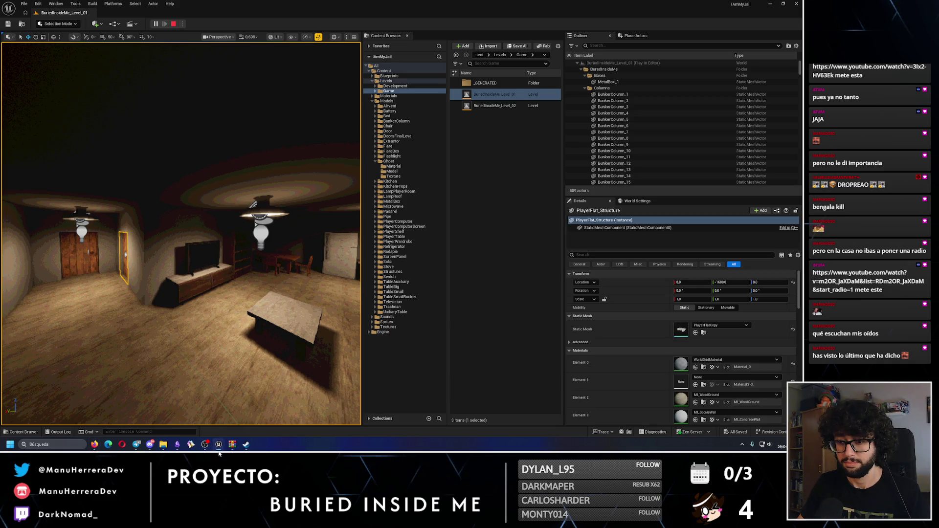
left_click(219, 445)
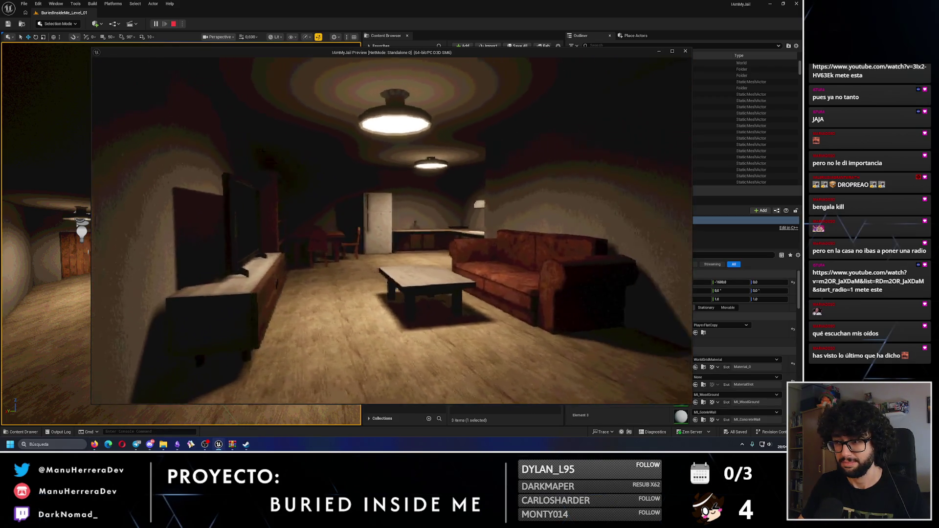
key("w")
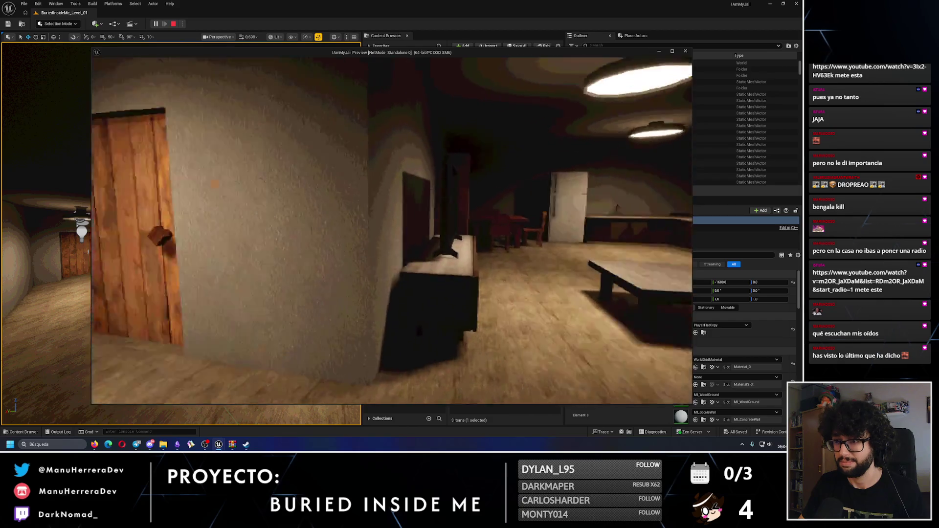
key("w")
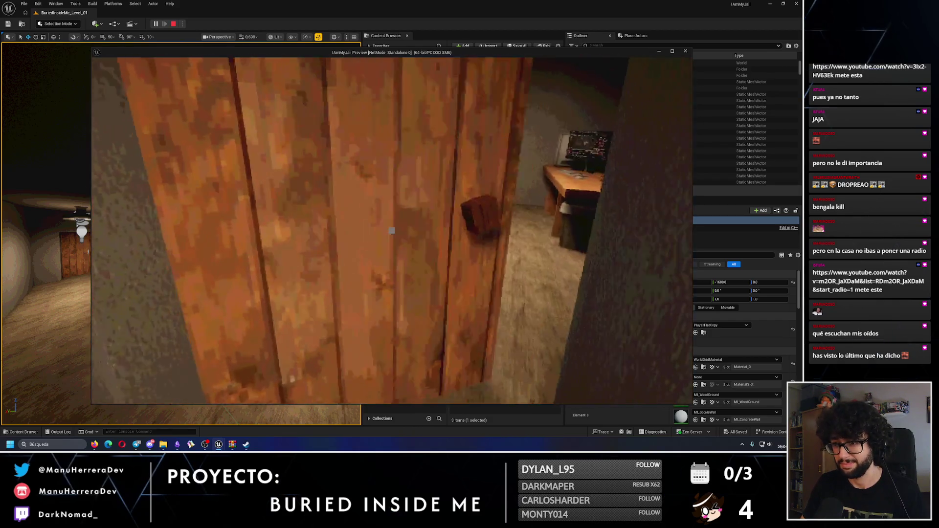
key("w")
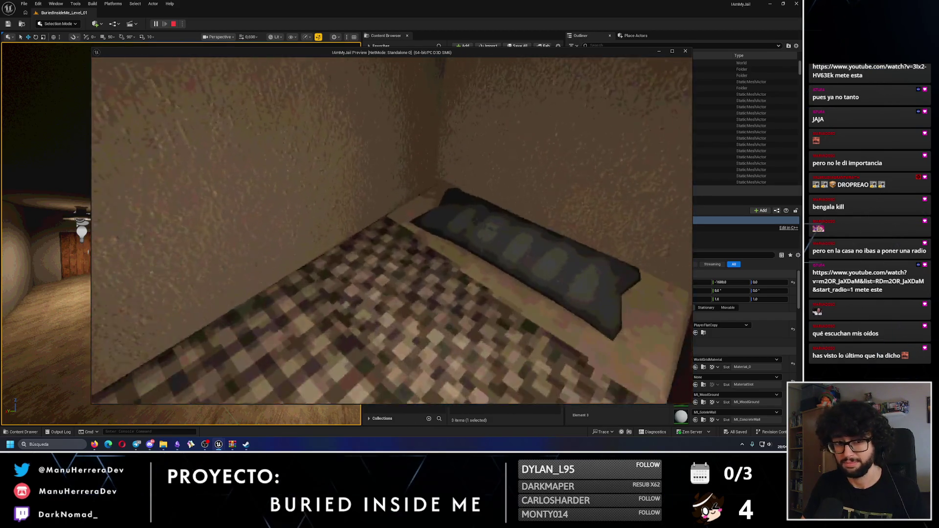
key("w")
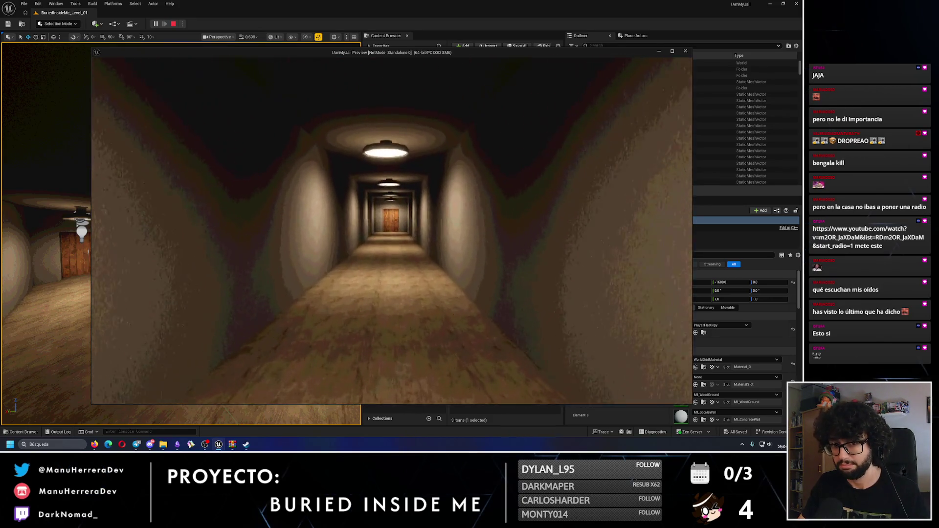
key("w")
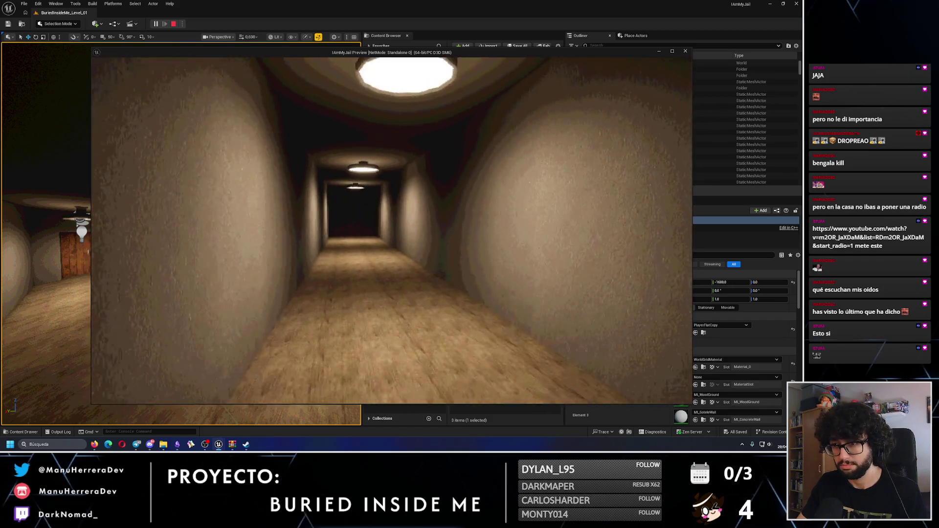
key("shift")
key("w")
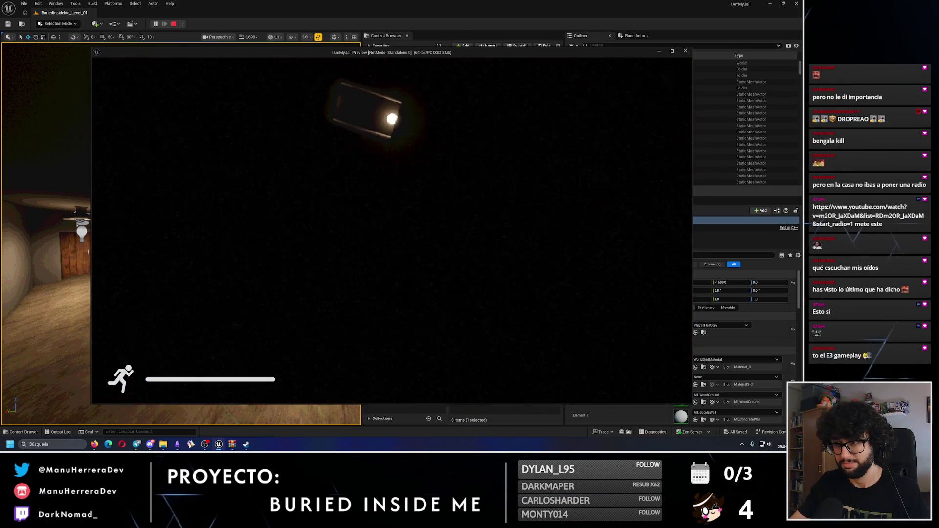
key("e")
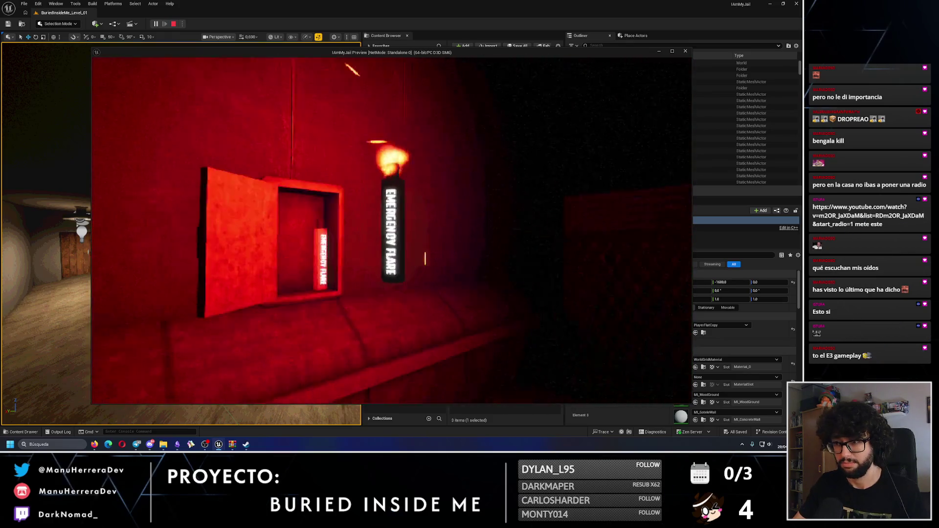
left_click(392, 230)
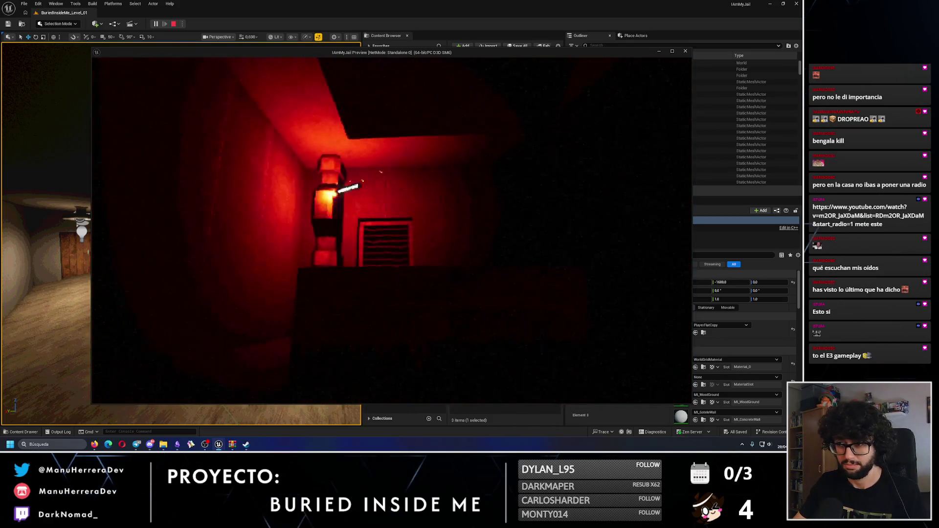
key("e")
key("e")
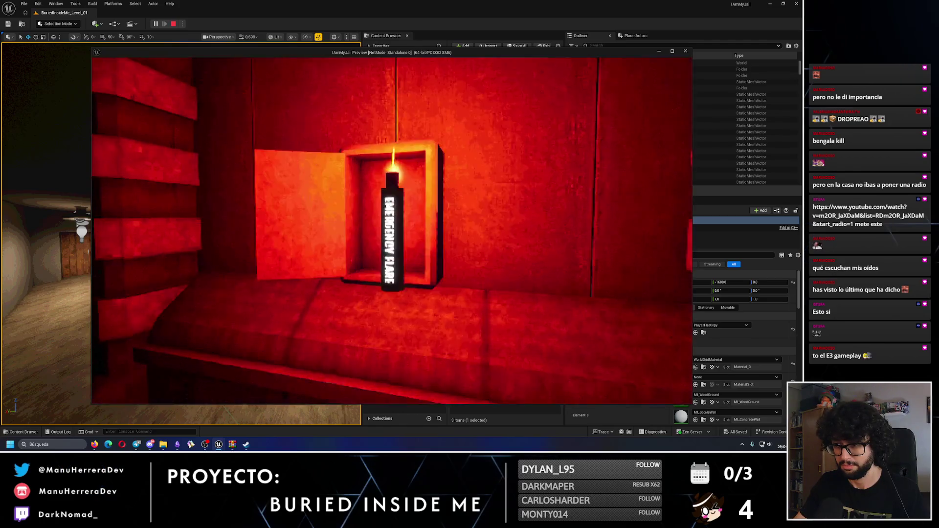
key("w")
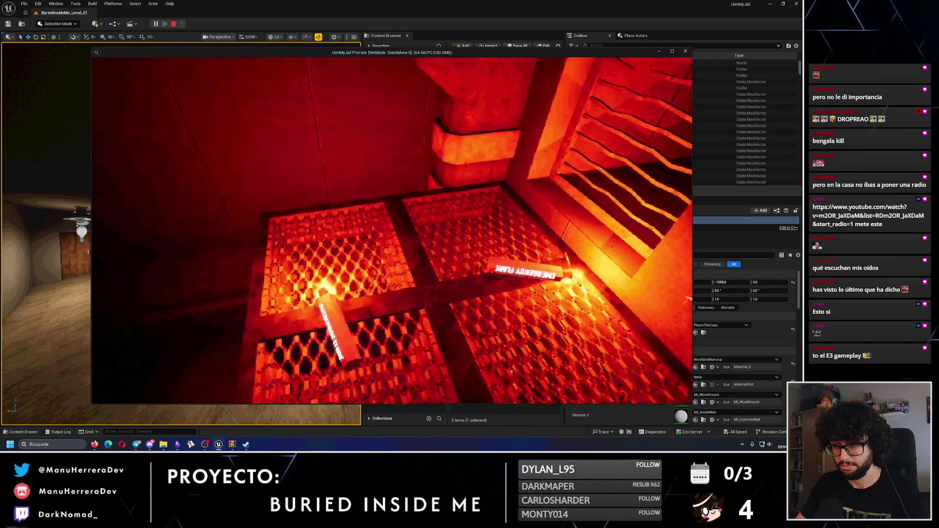
key("Escape")
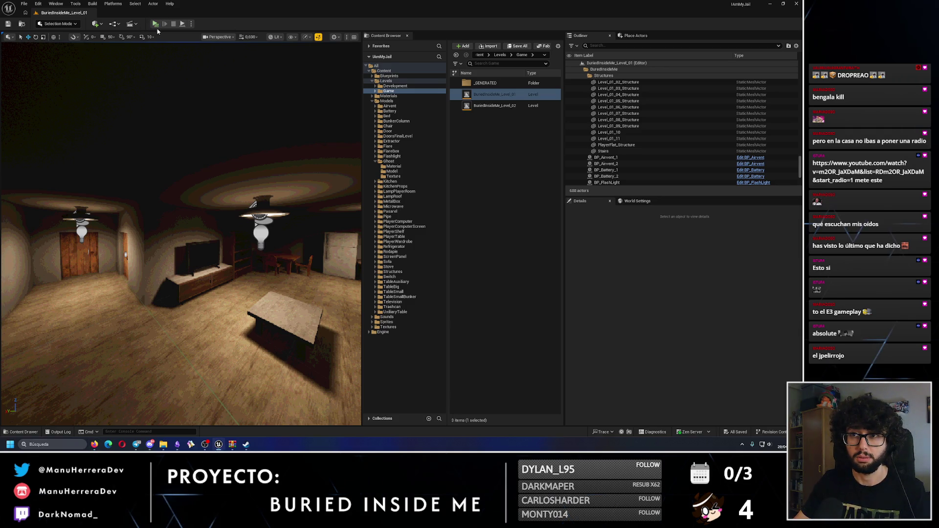
left_click(155, 25)
key("alt+Tab")
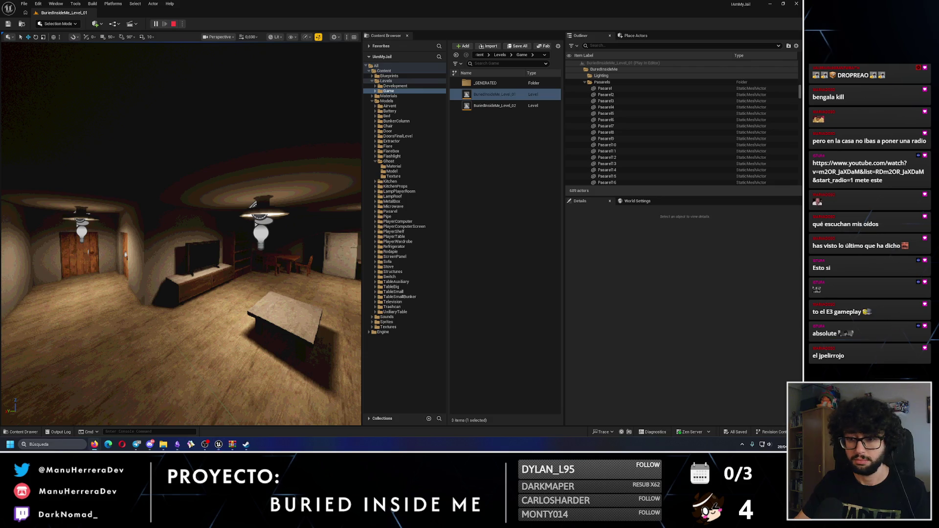
key("alt+Tab")
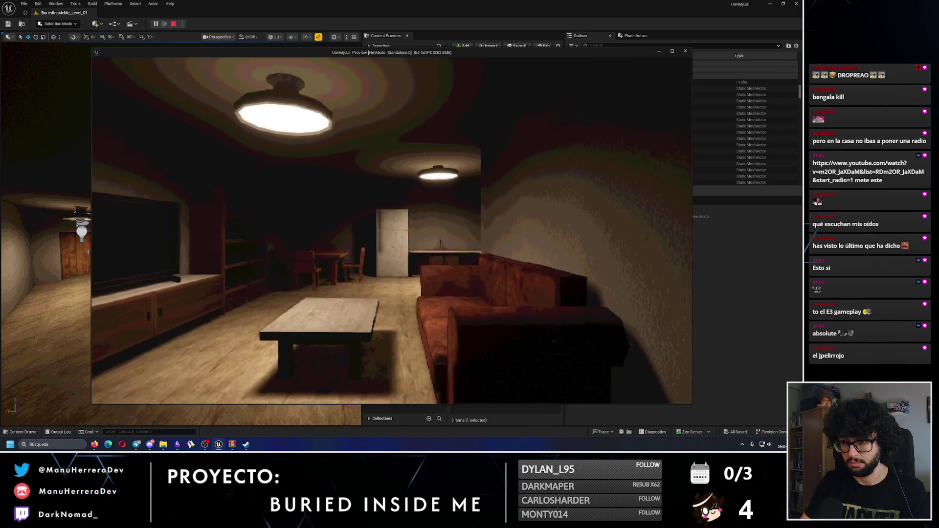
key("w")
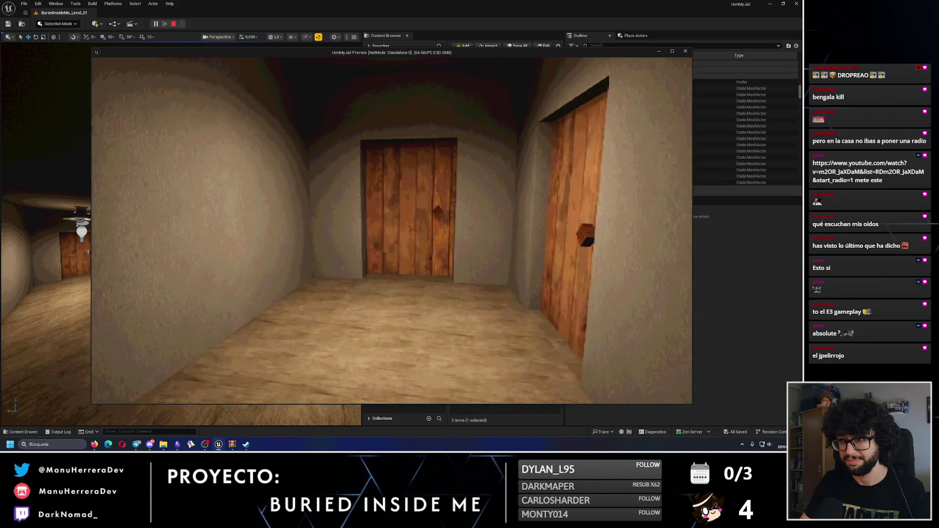
key("e")
key("w")
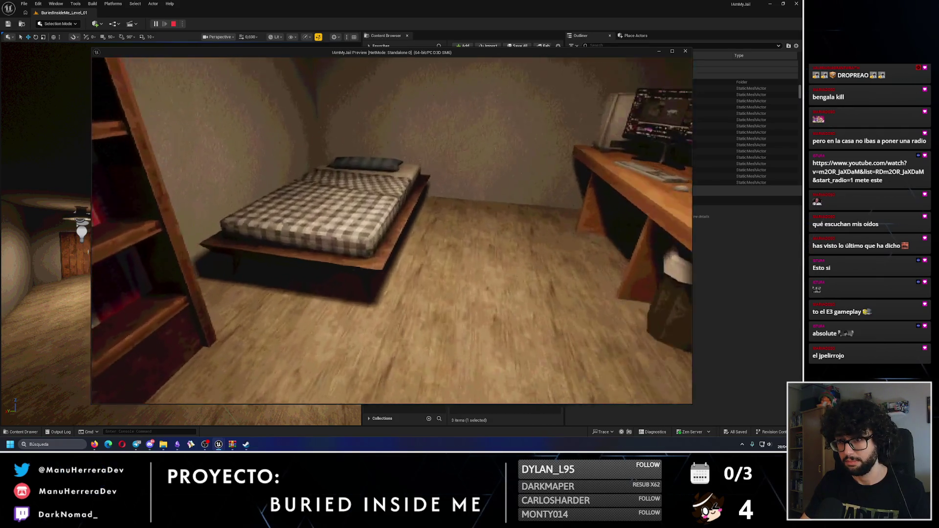
key("e")
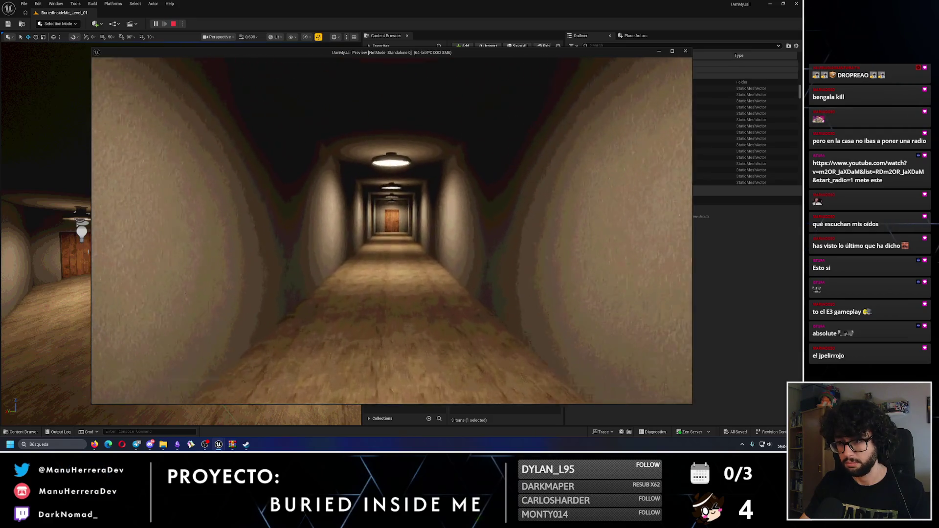
key("shift+w")
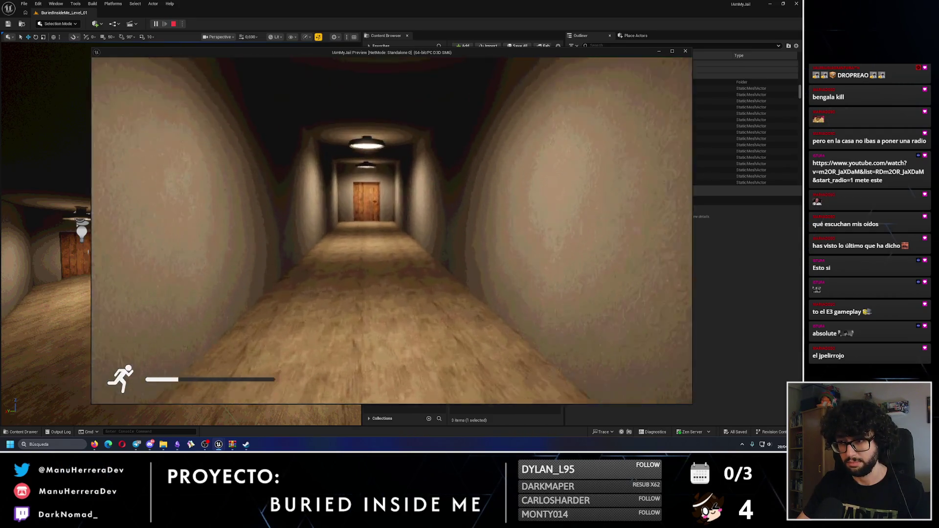
mouse_move(391, 229)
key("w")
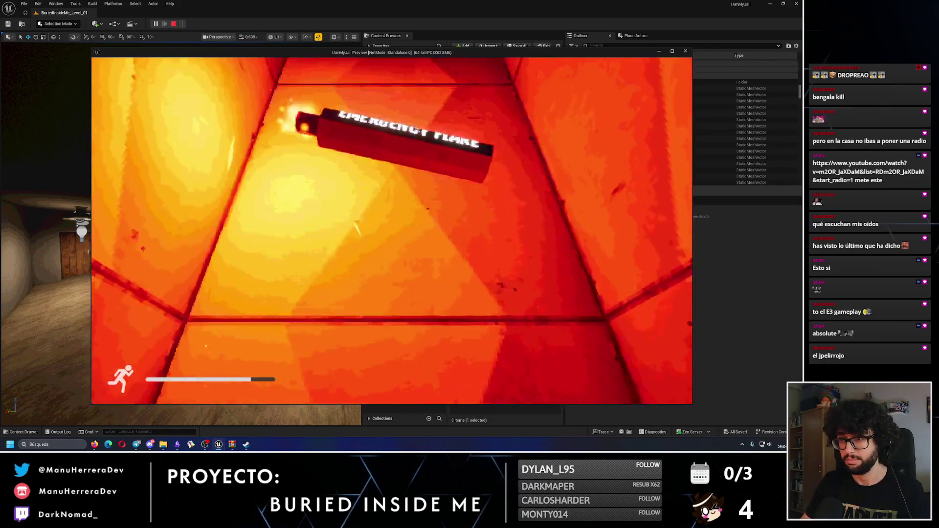
key("Escape")
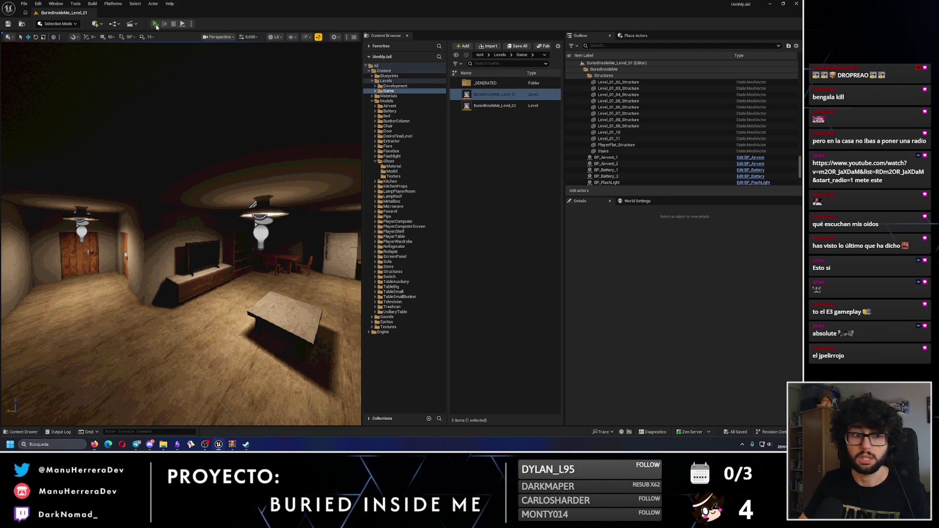
Step: Start another playtest with Alt+P and bring the game window to the front
key("alt+p")
key("alt+Tab")
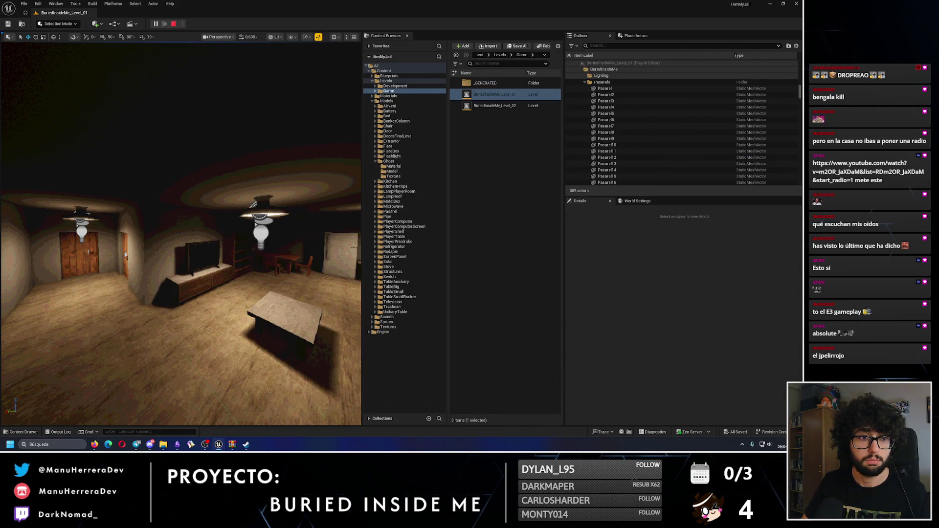
left_click(219, 445)
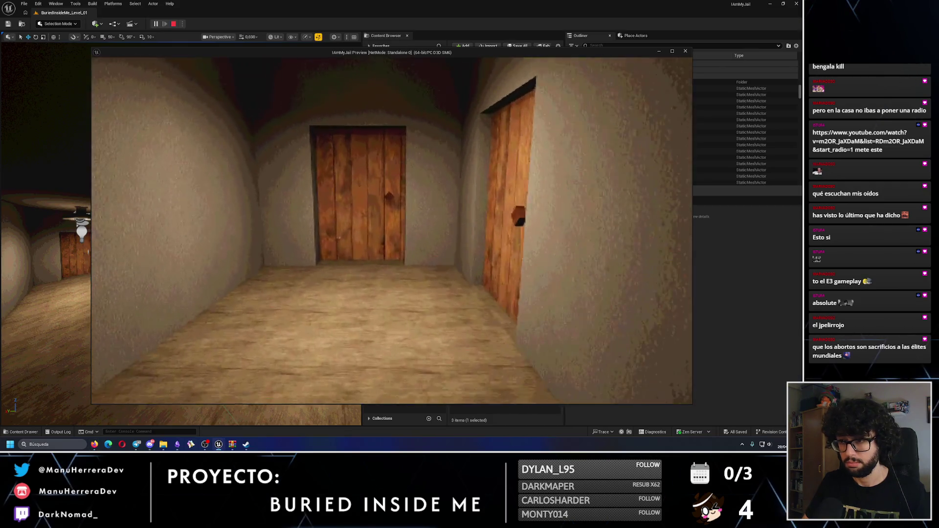
Step: Walk past the bedroom desk, stove, TV cabinet and kitchen table, then stop playing
key("w")
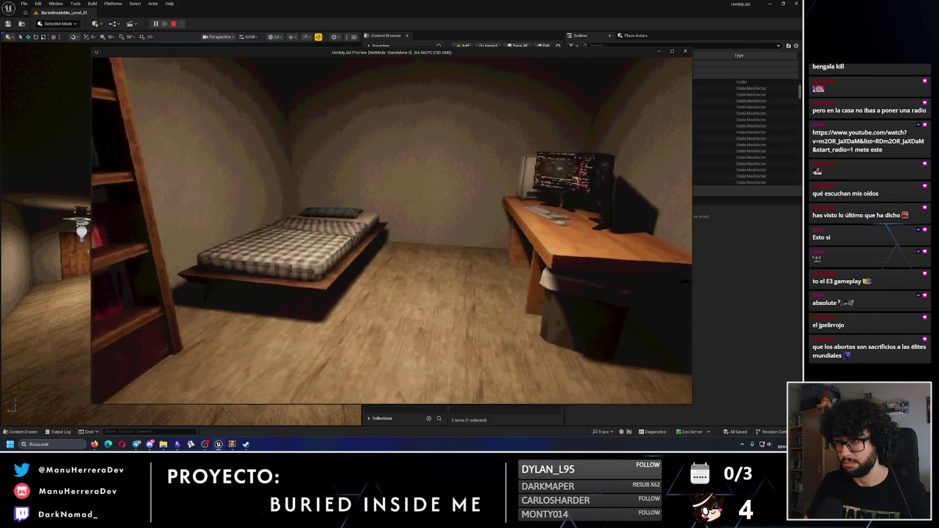
key("w")
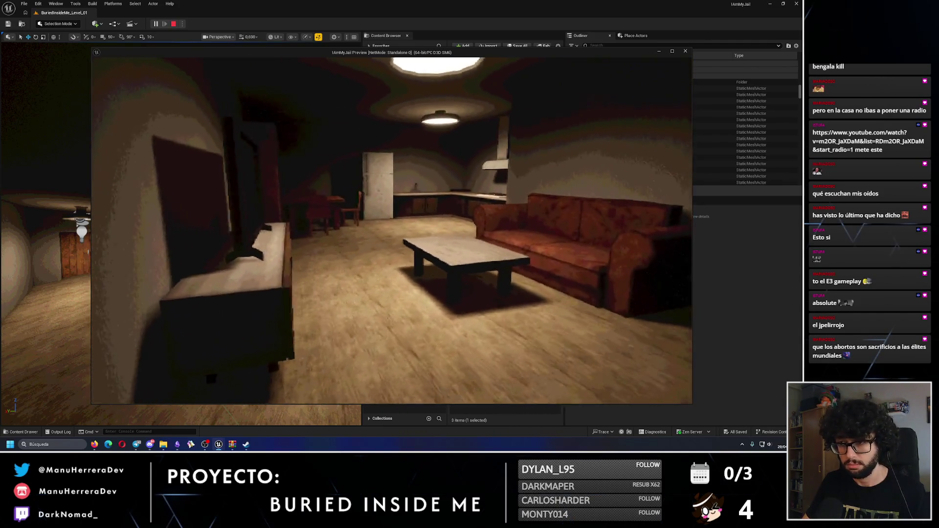
mouse_move(391, 230)
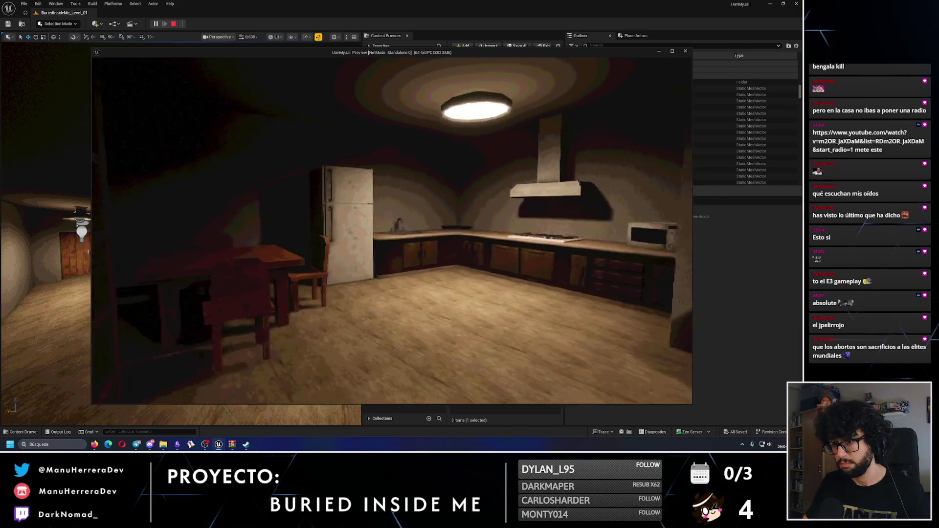
key("w")
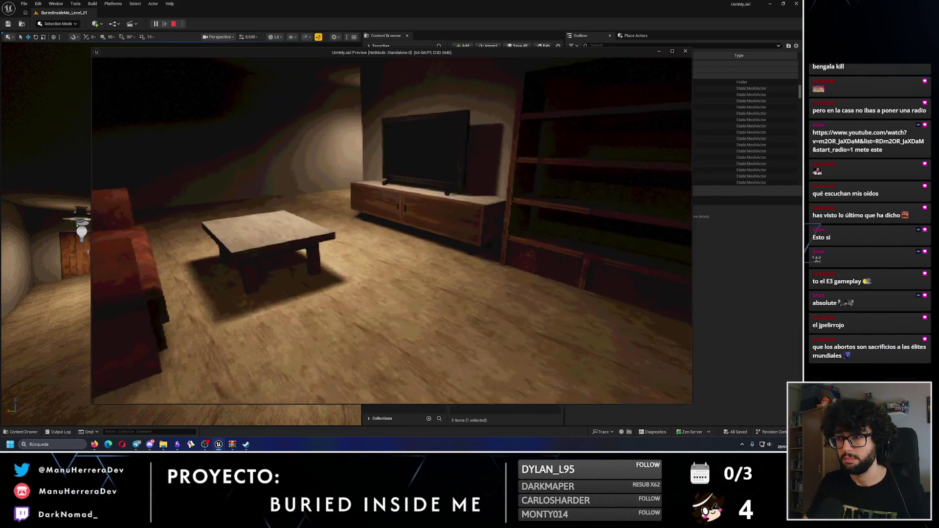
key("w")
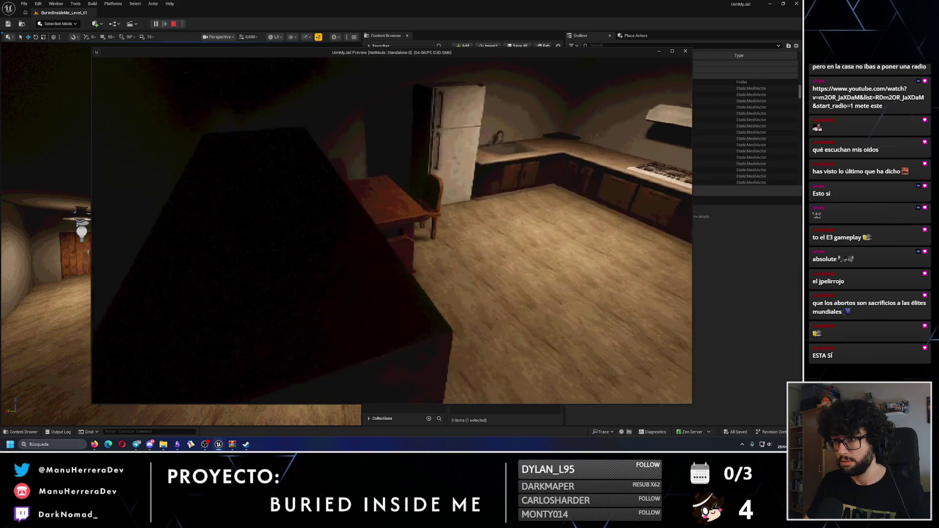
key("w")
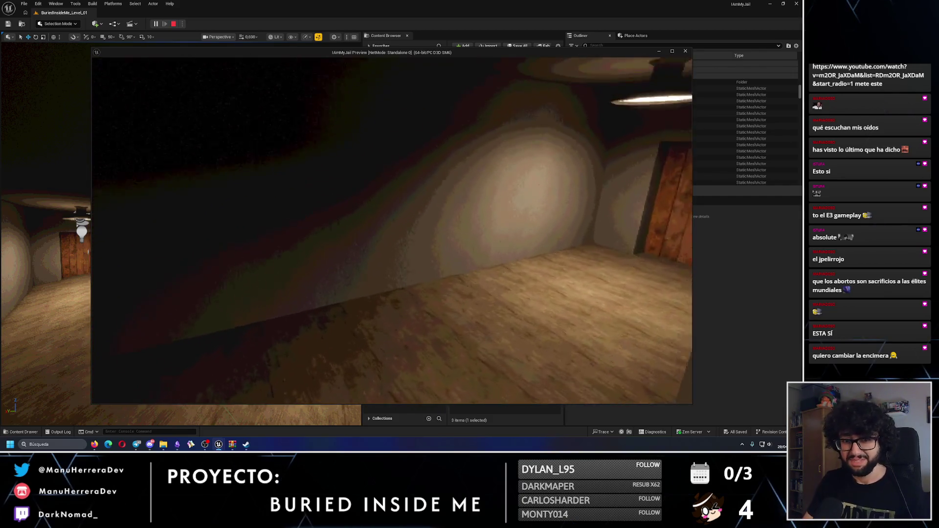
key("Escape")
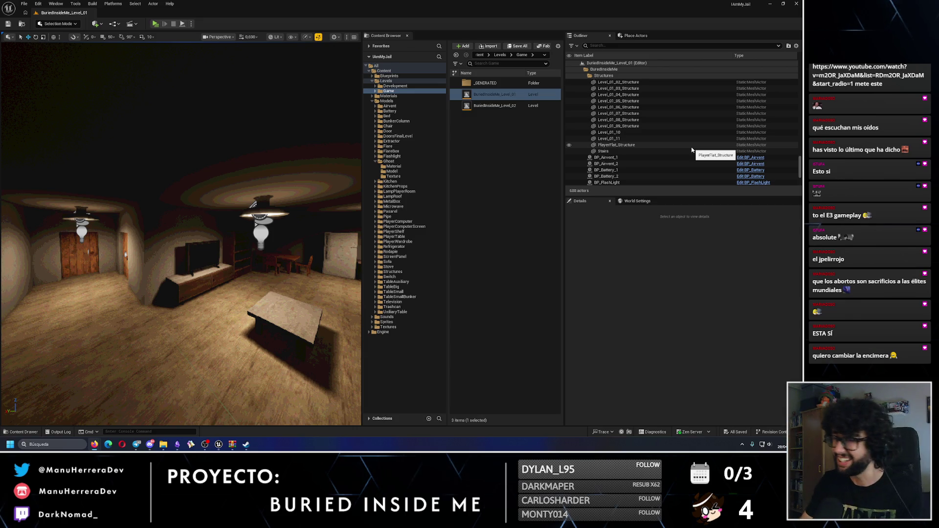
Step: Fly the viewport past the TV cabinet, kitchen and bookshelf to the bed, toggling unlit/lit shading
left_click_drag(192, 266, 117, 220)
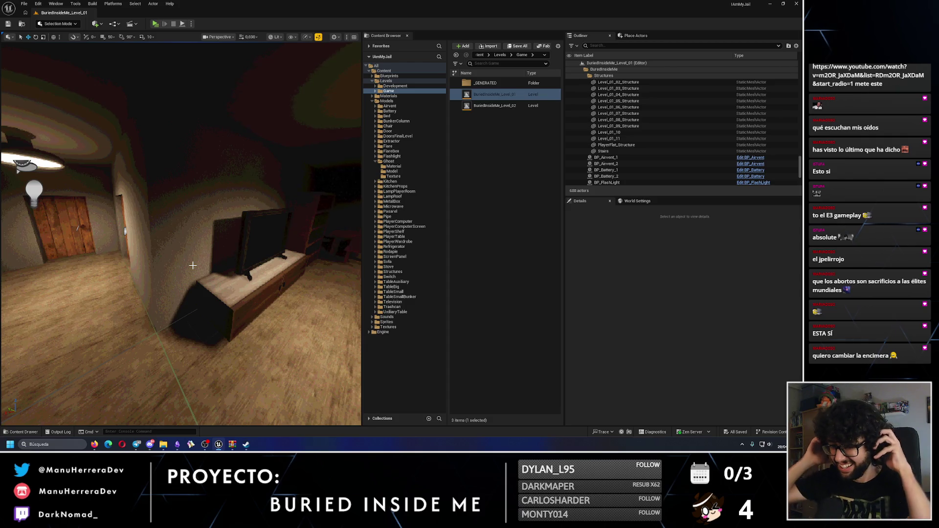
mouse_move(192, 265)
left_mouse_down()
mouse_move(176, 252)
mouse_move(166, 264)
mouse_move(156, 247)
mouse_move(117, 230)
left_mouse_up()
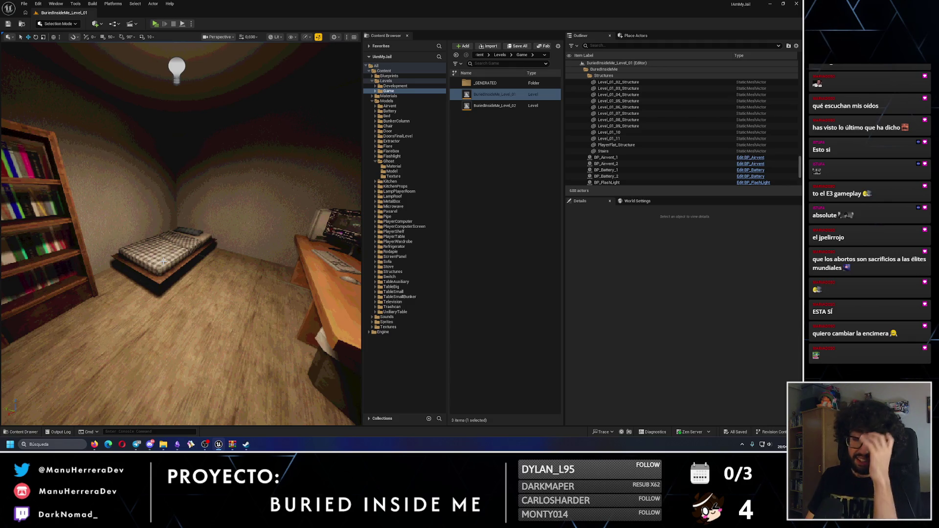
key("alt+3")
mouse_move(163, 261)
left_mouse_down()
mouse_move(122, 245)
mouse_move(112, 211)
mouse_move(81, 235)
mouse_move(46, 232)
left_mouse_up()
key("alt+4")
mouse_move(212, 207)
left_mouse_down()
mouse_move(201, 213)
mouse_move(212, 207)
left_mouse_up()
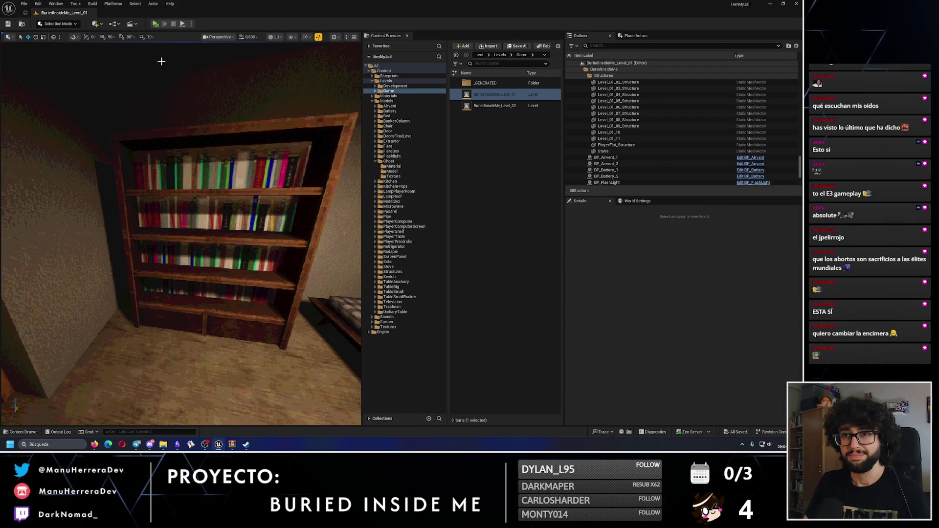
left_click_drag(227, 217, 265, 216)
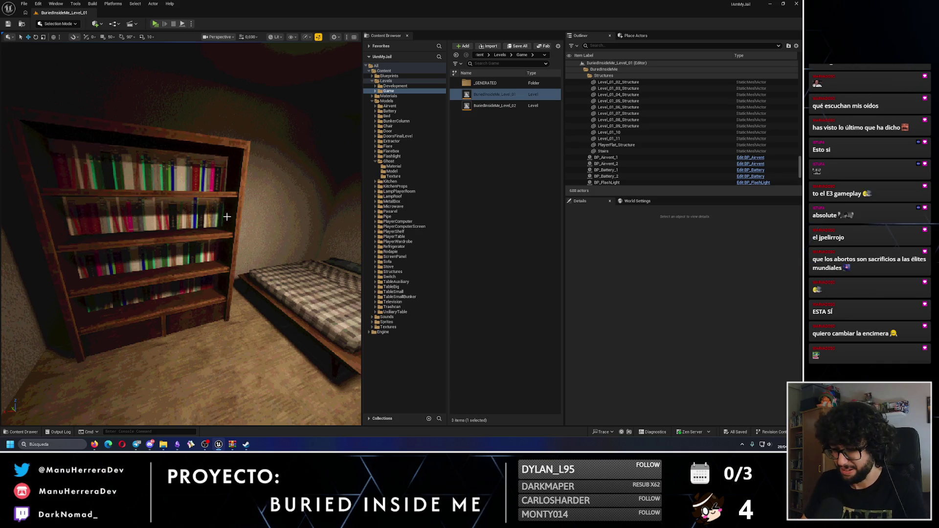
Step: Close the ghost_Texture_v3.rar and ghost_512_58384.rar archive windows
mouse_move(232, 444)
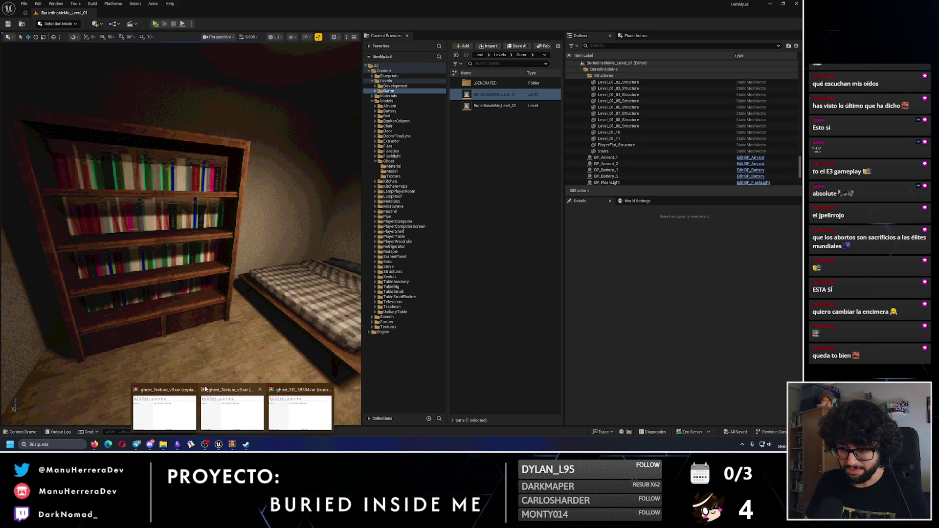
left_click(226, 390)
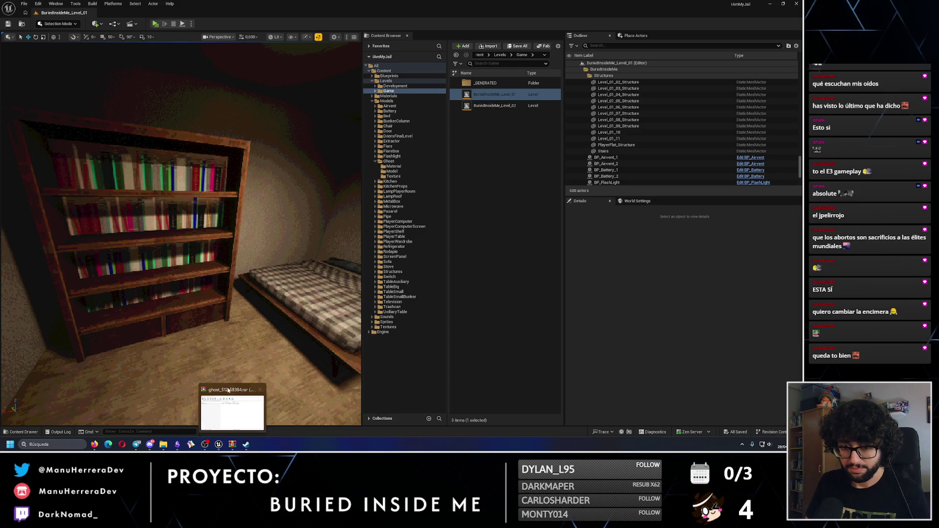
left_click(260, 390)
Step: Select BP_PlayerRoom_1, launch a Standalone preview of the level, then close it
right_click(244, 50)
key("Escape")
left_click(156, 24)
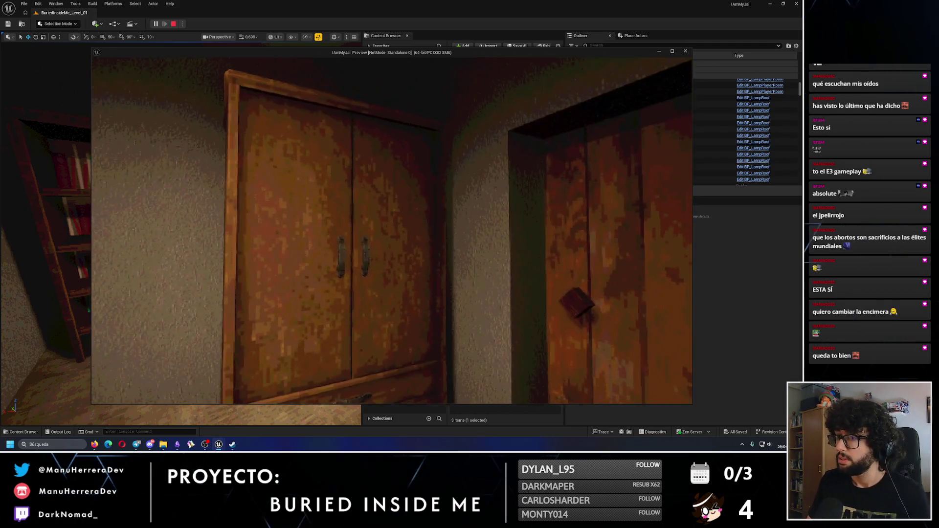
key("Escape")
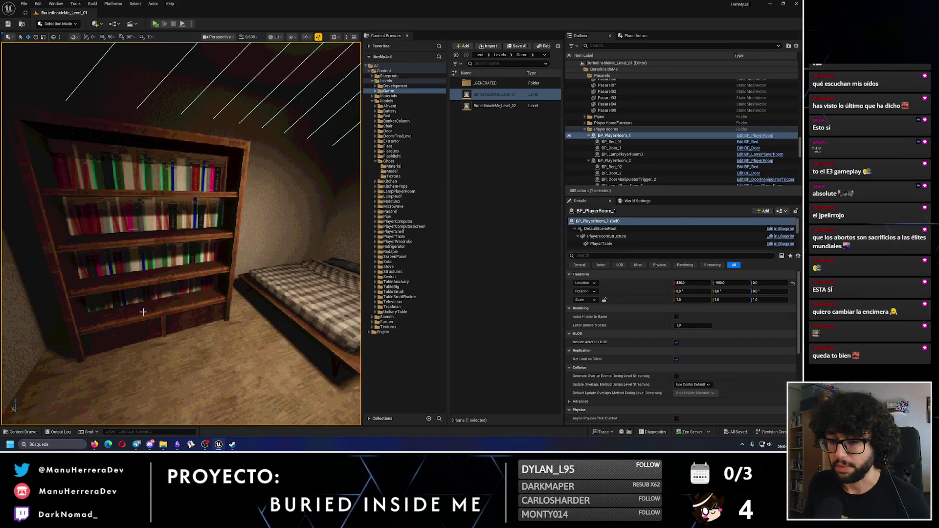
mouse_move(96, 444)
left_click(128, 406)
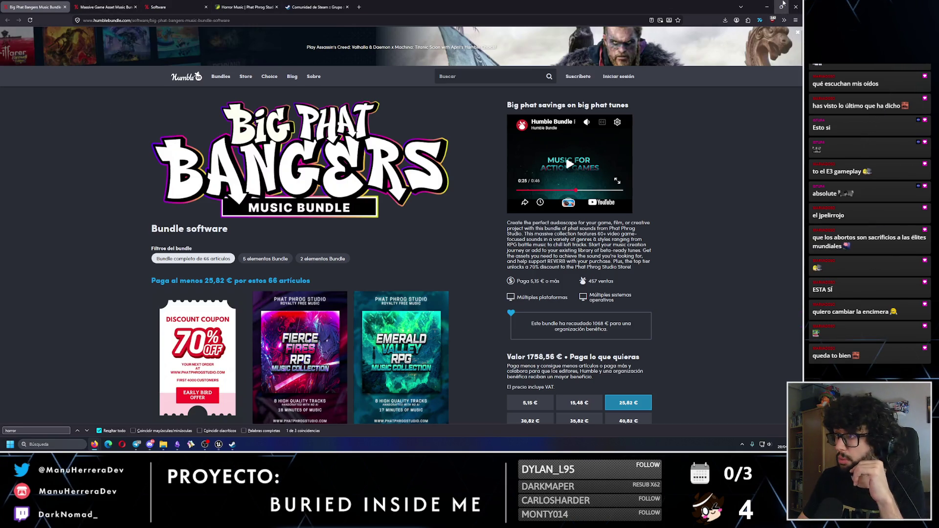
left_click(796, 6)
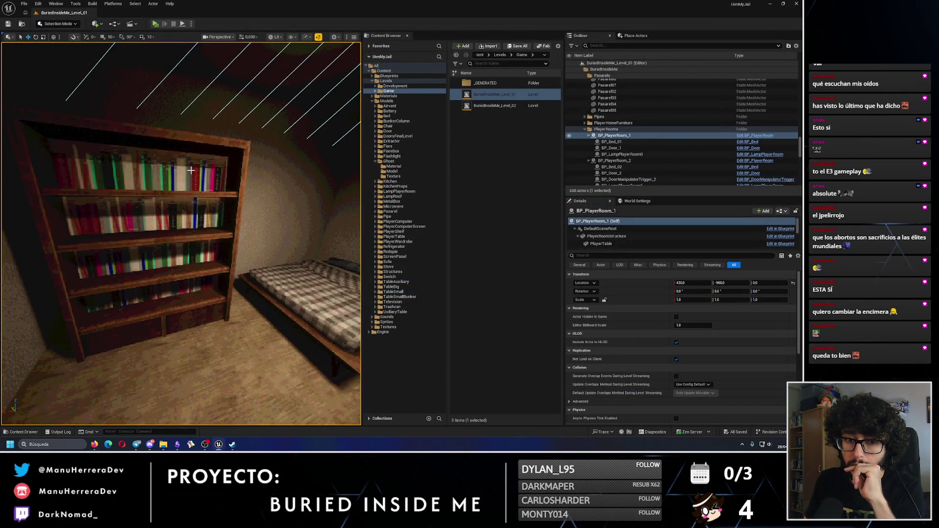
left_click_drag(191, 170, 220, 169)
left_click(177, 444)
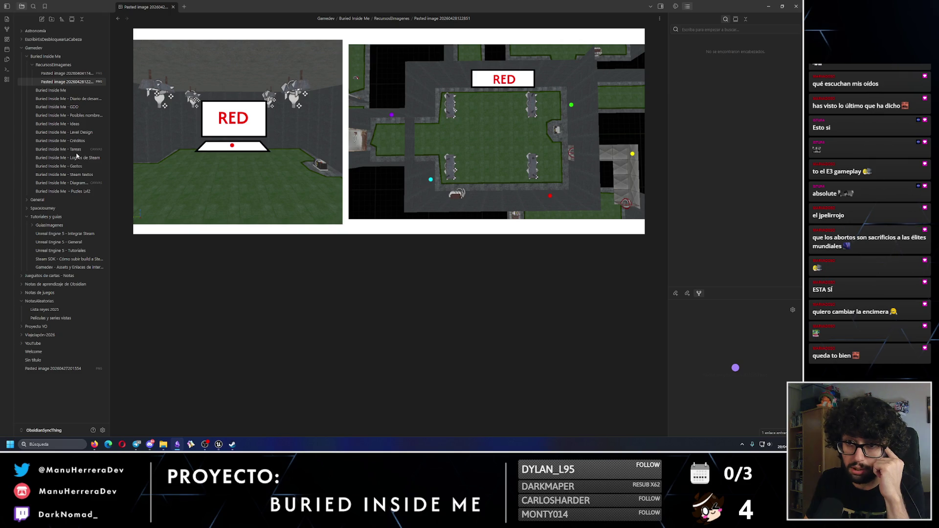
Step: On the Tareas board, move the music bundle review and Steam banners V2 cards to DONE
left_click(73, 149)
left_click(351, 220)
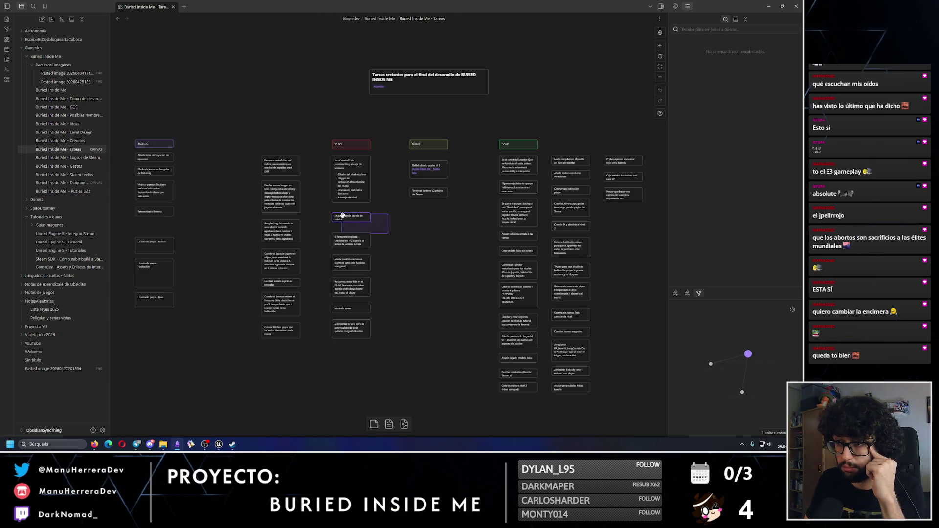
mouse_move(353, 217)
left_mouse_down()
mouse_move(635, 217)
mouse_move(625, 215)
left_mouse_up()
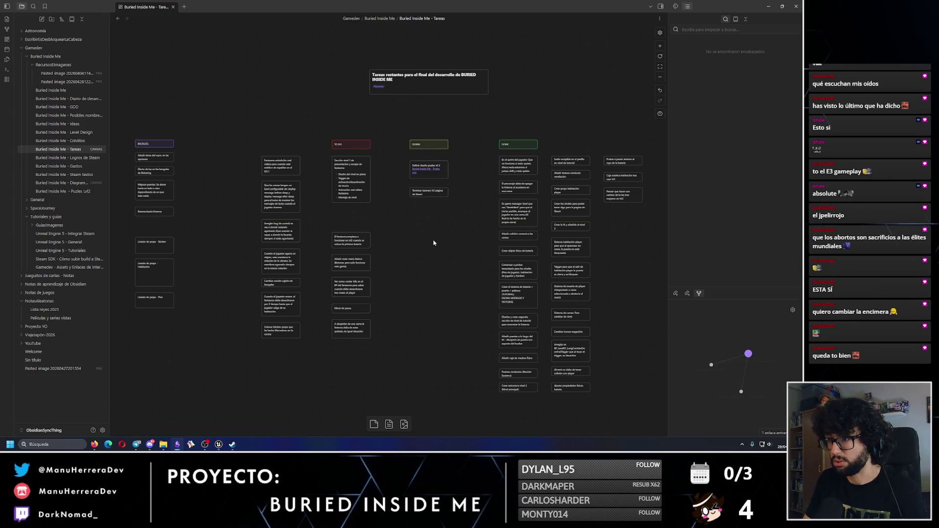
scroll(431, 244, "up", 5)
left_click_drag(476, 192, 427, 145)
scroll(478, 205, "right", 5)
mouse_move(247, 168)
left_mouse_down()
mouse_move(633, 193)
mouse_move(636, 211)
left_mouse_up()
Step: Shift the five left-column cards slightly upward to realign them
scroll(334, 142, "down", 1)
scroll(334, 142, "left", 3)
scroll(334, 142, "down", 1)
left_click_drag(315, 140, 264, 362)
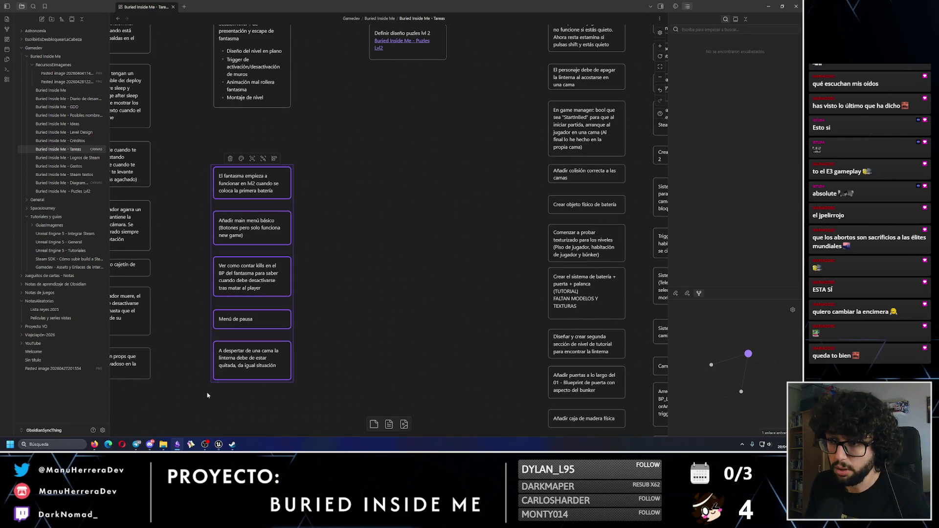
left_click_drag(248, 184, 248, 135)
left_click(387, 198)
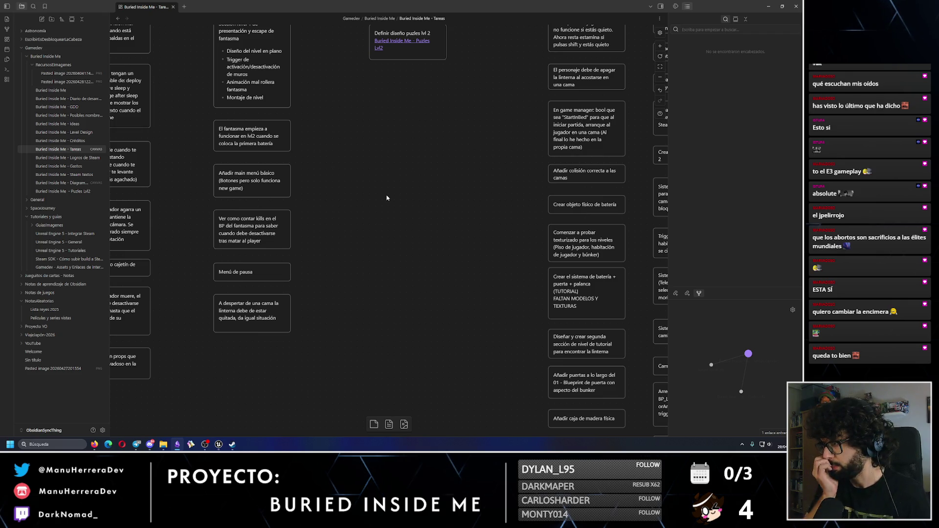
mouse_move(386, 198)
left_mouse_down()
mouse_move(380, 297)
mouse_move(391, 282)
left_mouse_up()
Step: Open the Puzles Lvl2 note and review the Simón dice description and Puzle 3 obstacle
left_click_drag(475, 174, 355, 108)
left_click(396, 131)
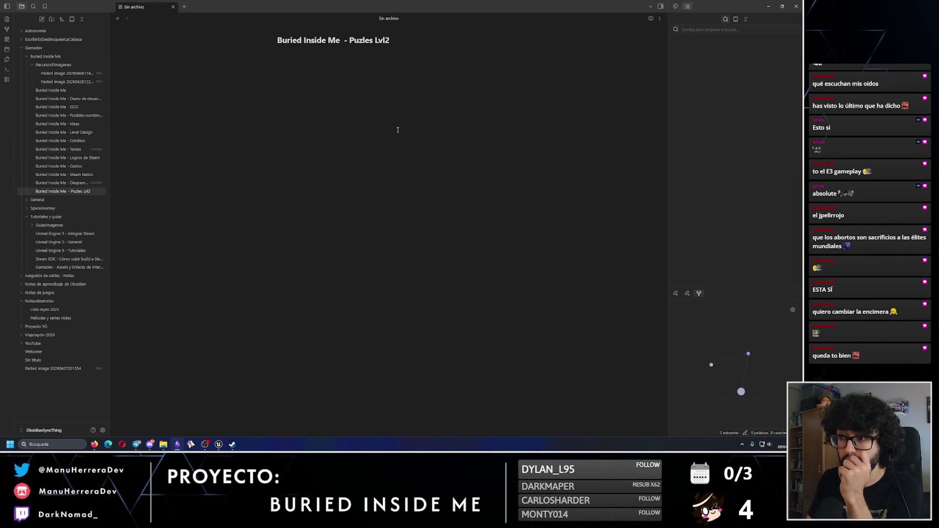
scroll(399, 186, "down", 3)
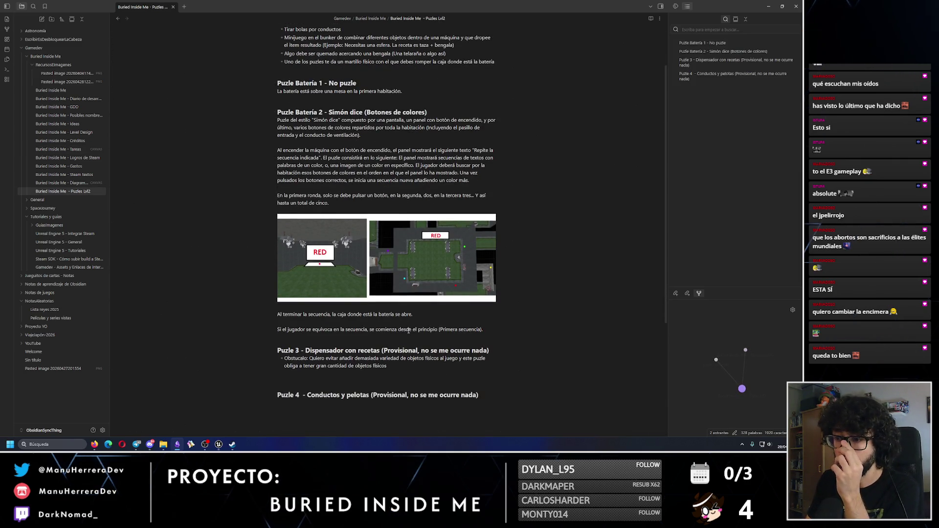
mouse_move(483, 329)
left_mouse_down()
mouse_move(276, 326)
mouse_move(258, 143)
mouse_move(277, 119)
left_mouse_up()
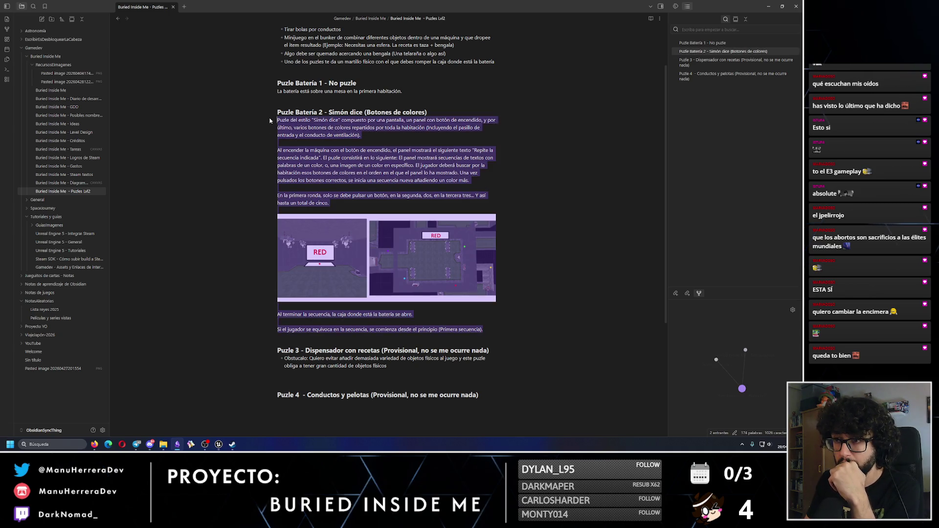
left_click_drag(391, 374, 207, 367)
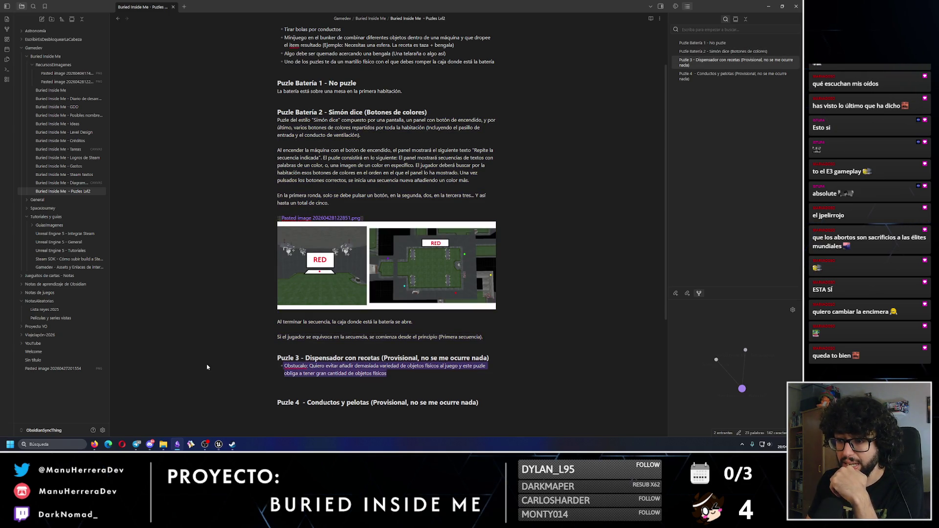
left_click(401, 364)
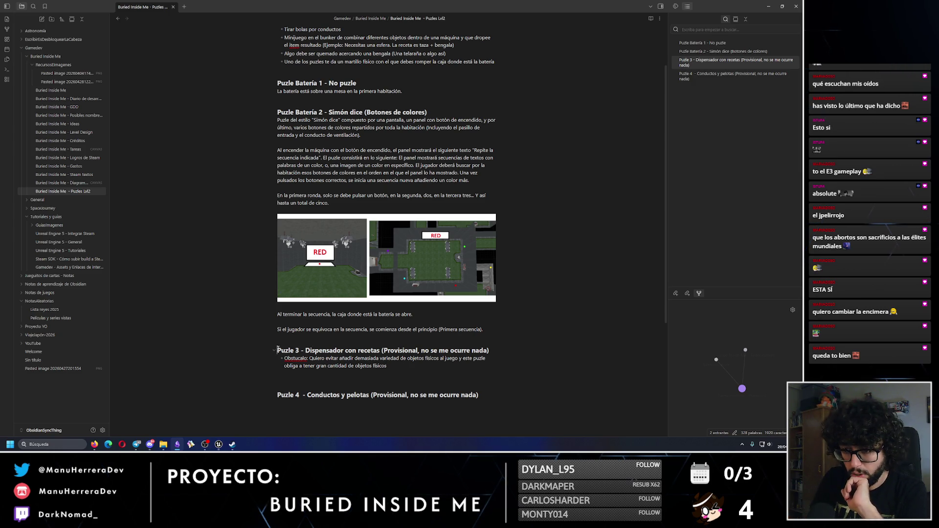
left_click(485, 407)
Step: Read the Puzle 3 'Dispensador con recetas' and Puzle 4 sections, then return to Unreal Editor
left_click_drag(485, 406, 280, 354)
left_click(341, 387)
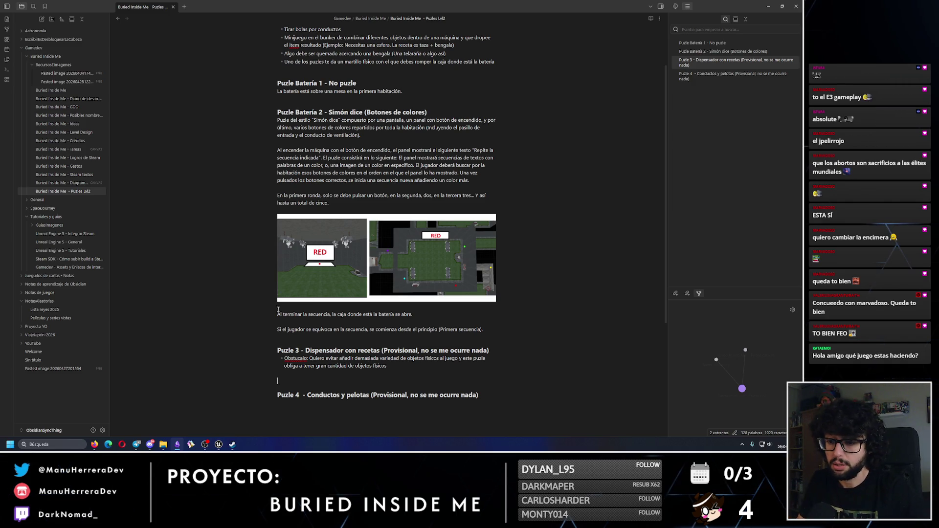
key("alt+Tab")
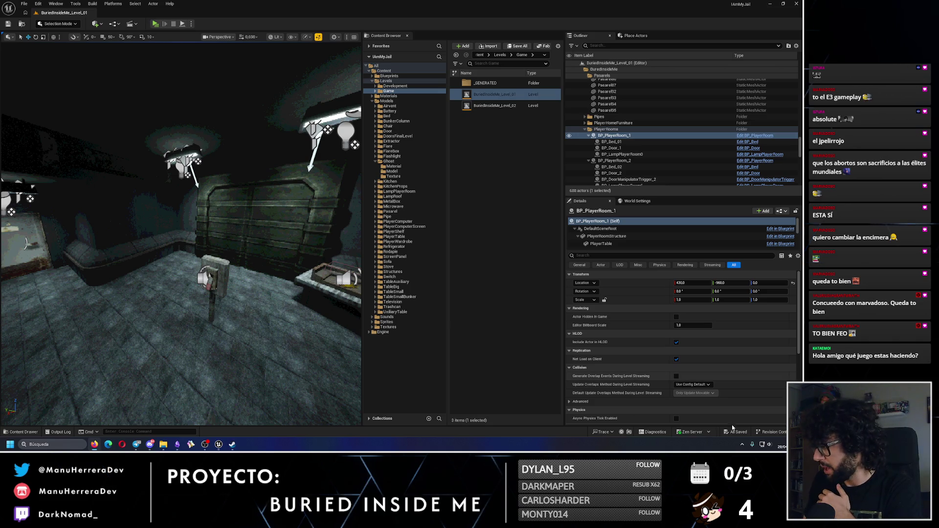
Step: Glance at the notifications and calendar panel, then bring up the Buried Inside Me store page
left_click(781, 446)
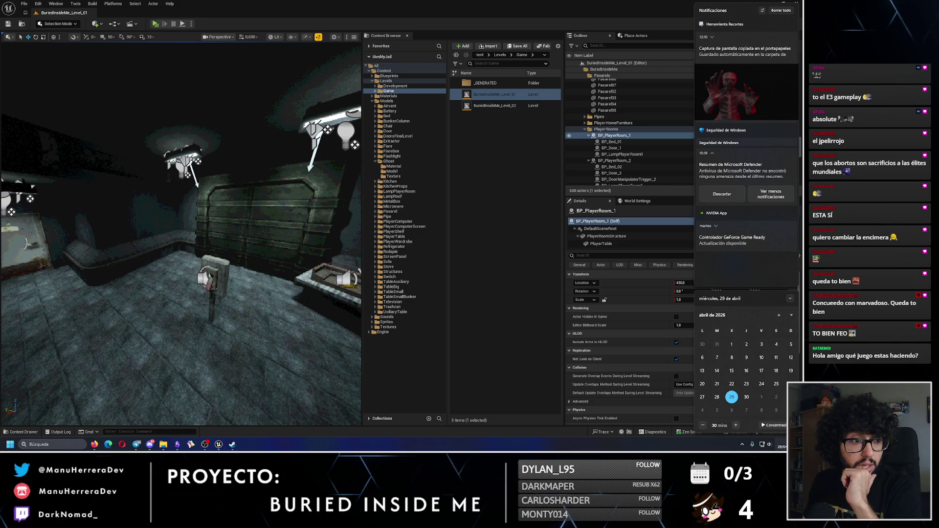
key("Escape")
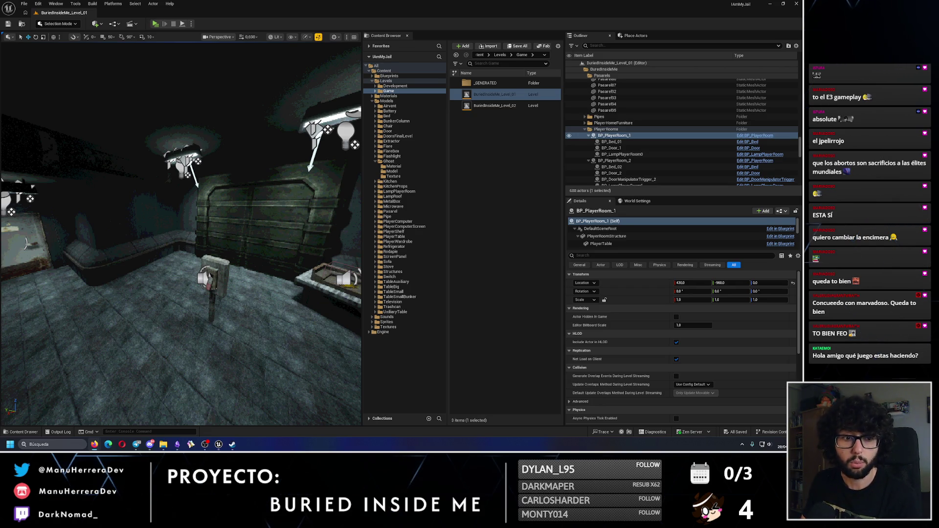
left_click(94, 444)
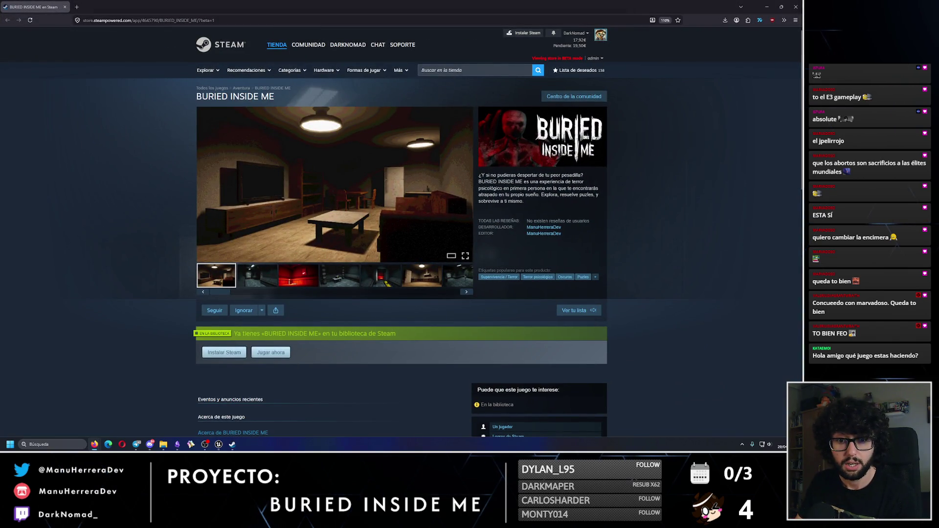
Step: Browse the red-lit, table room, doorway, kitchen and garage screenshots, then close the store page
mouse_move(283, 264)
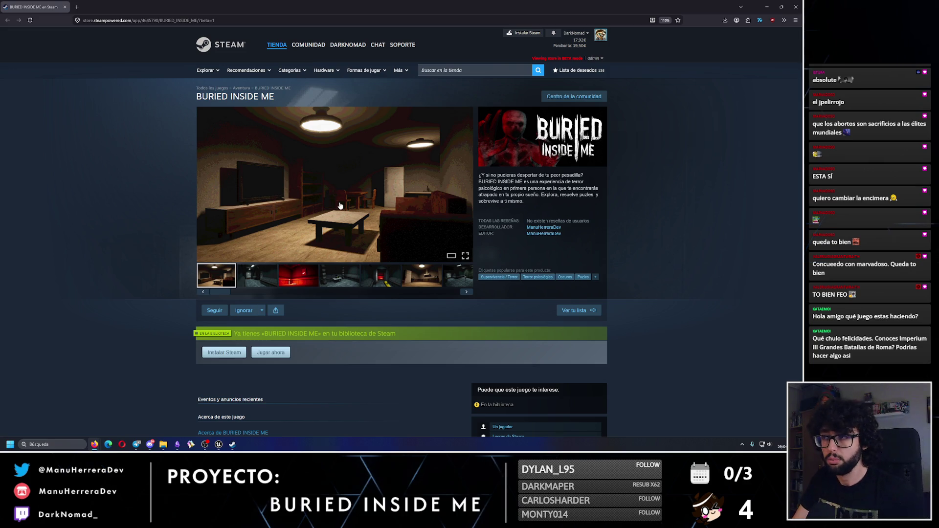
mouse_move(323, 212)
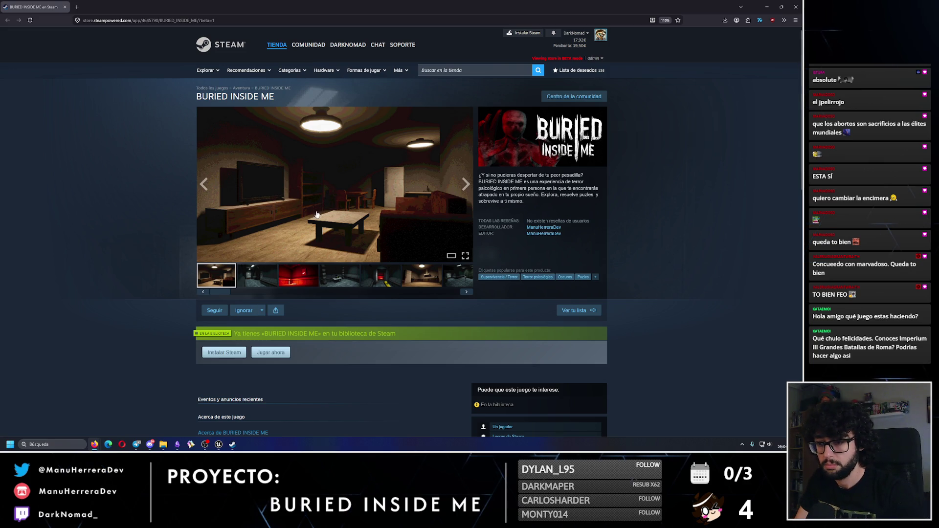
left_click(254, 282)
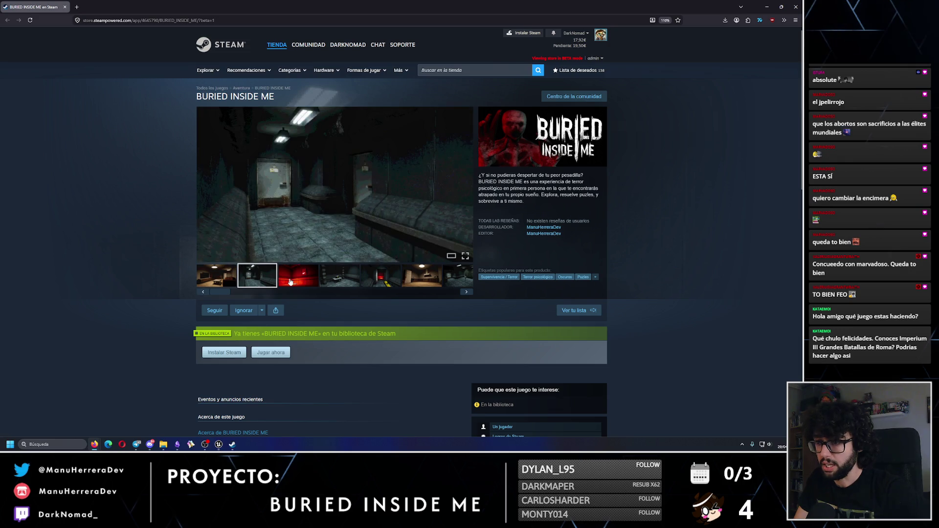
left_click(291, 282)
left_click(339, 275)
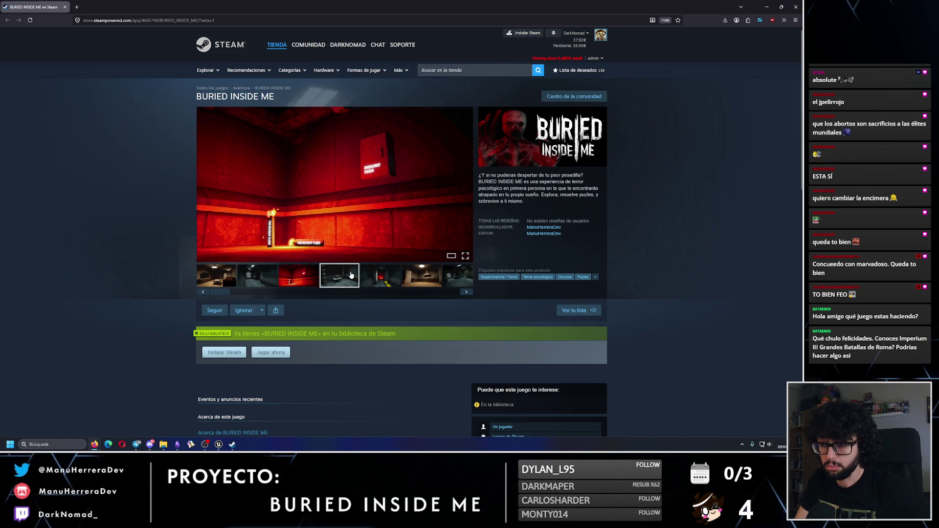
left_click(386, 274)
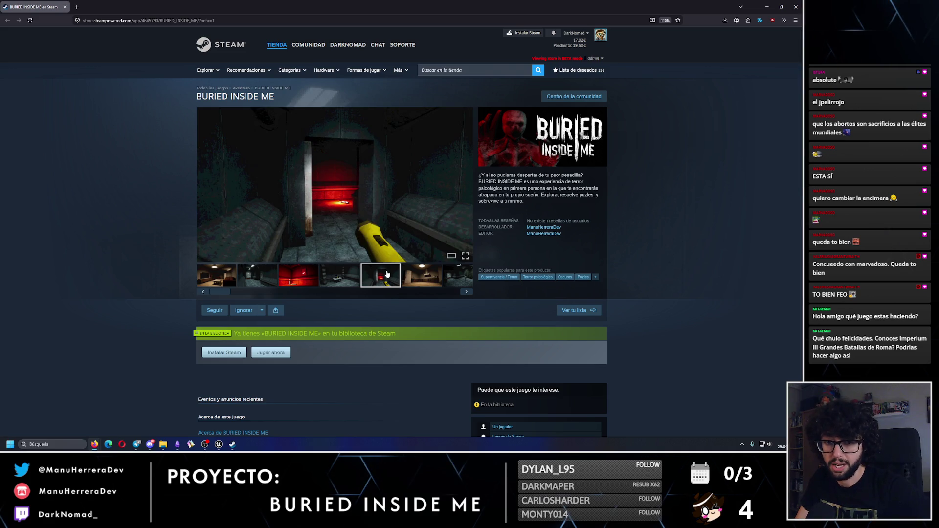
left_click(421, 276)
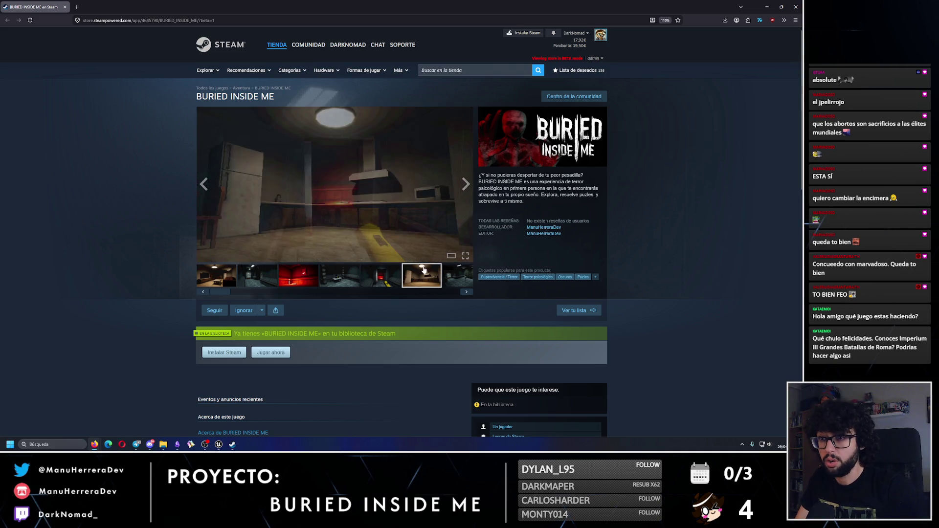
left_click(459, 277)
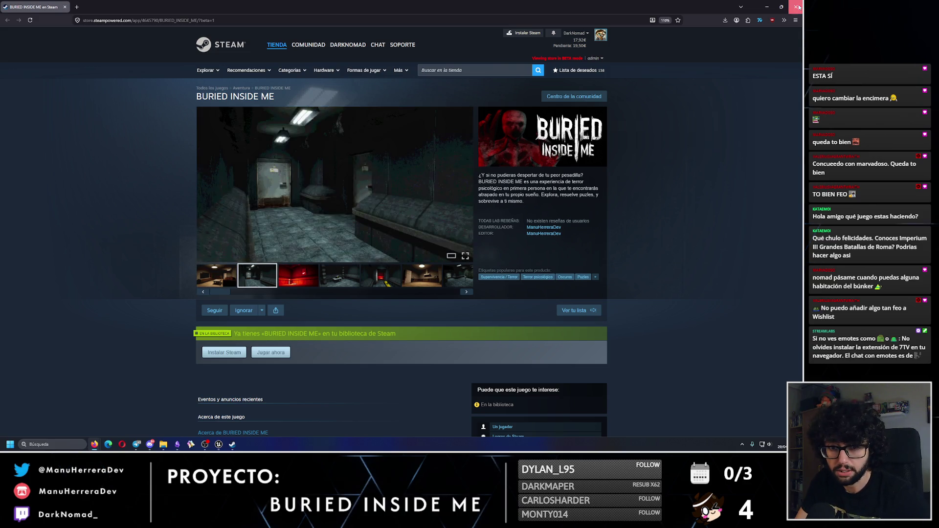
left_click(797, 7)
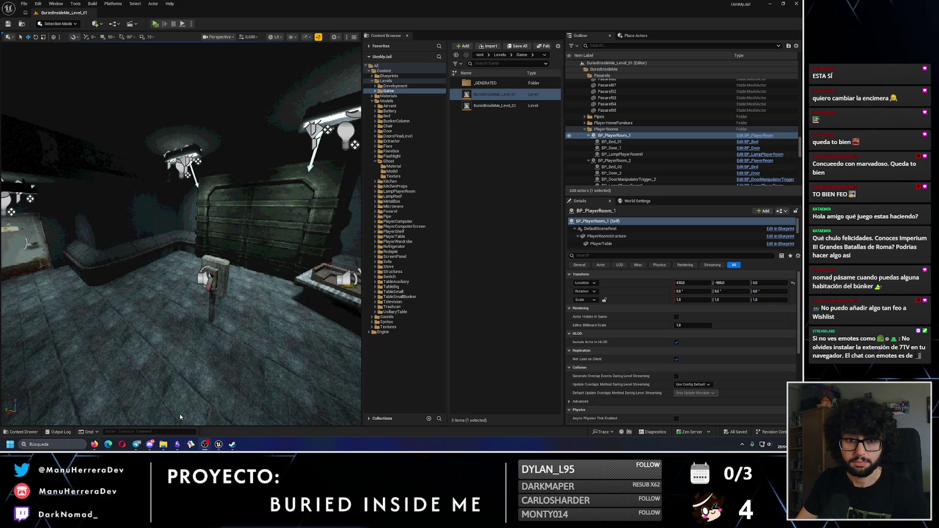
Step: In unlit view, select Level_01_04_Structure and orbit to centre it
key("alt+3")
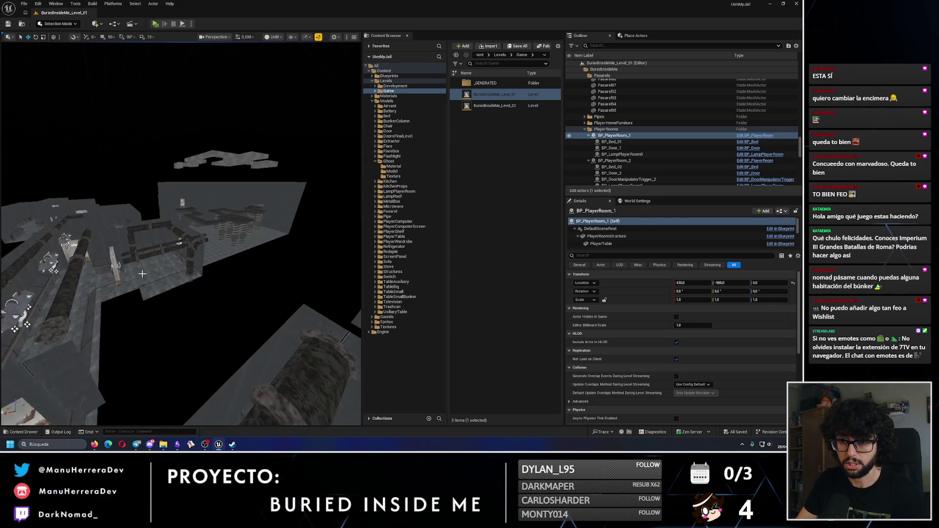
left_click(98, 370)
left_click_drag(147, 308, 202, 242)
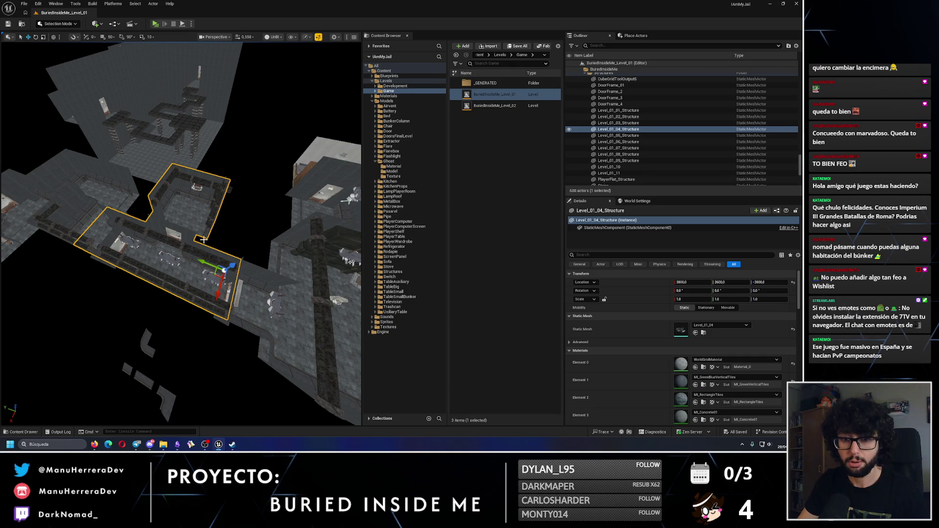
Step: Export the structure's static mesh as FBX into Descargas with default options
left_click(704, 333)
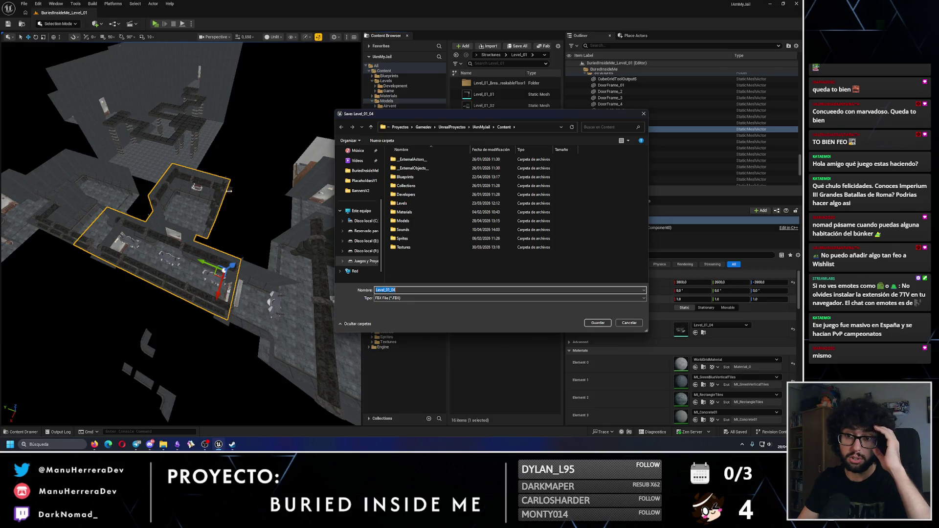
left_click(361, 202)
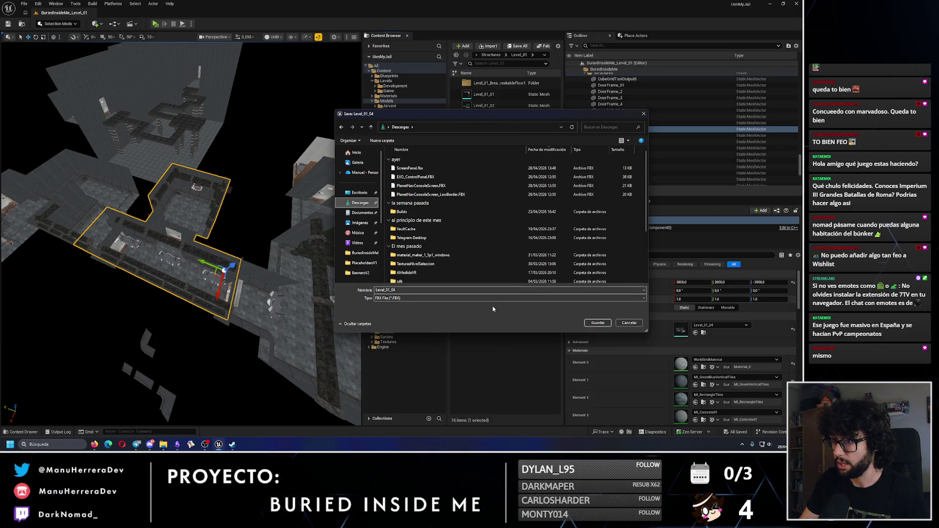
left_click(601, 324)
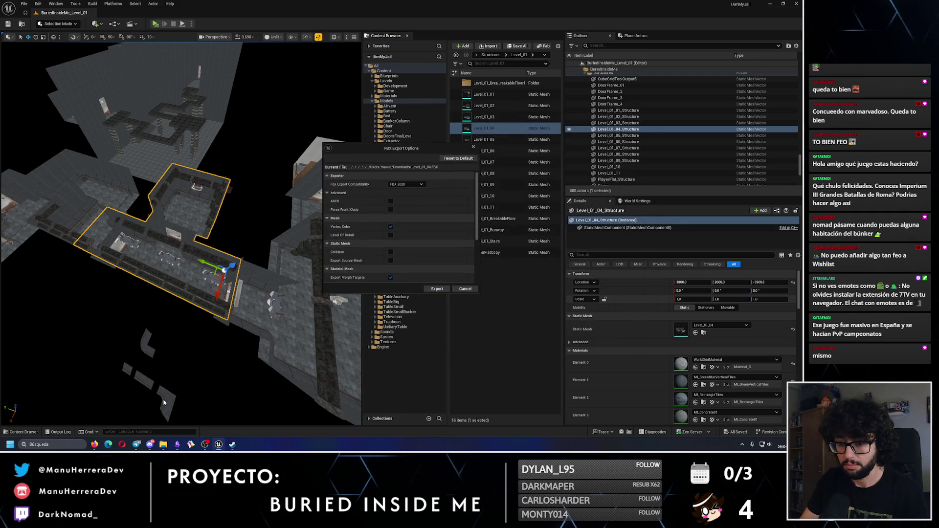
left_click(437, 290)
mouse_move(164, 444)
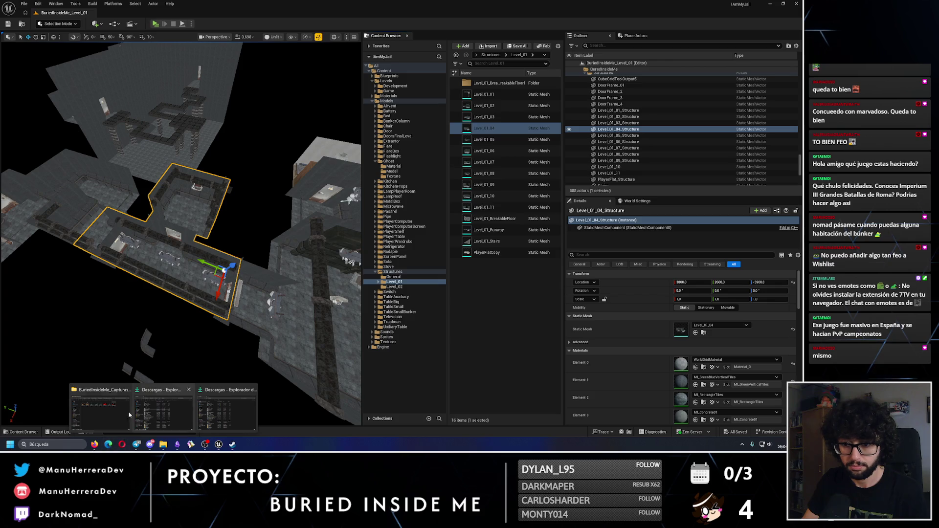
mouse_move(157, 416)
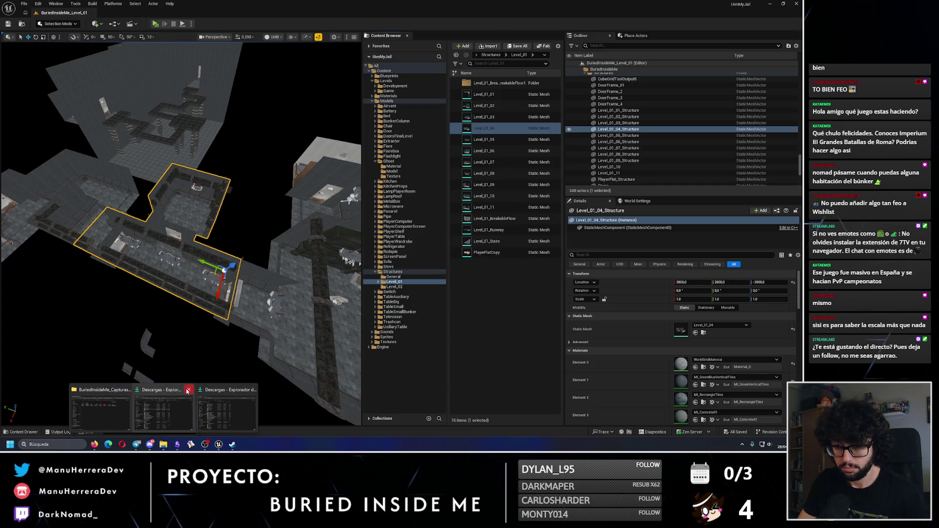
Step: Confirm Level_01_04.FBX (28 KB) is listed in the Descargas folder
left_click(179, 401)
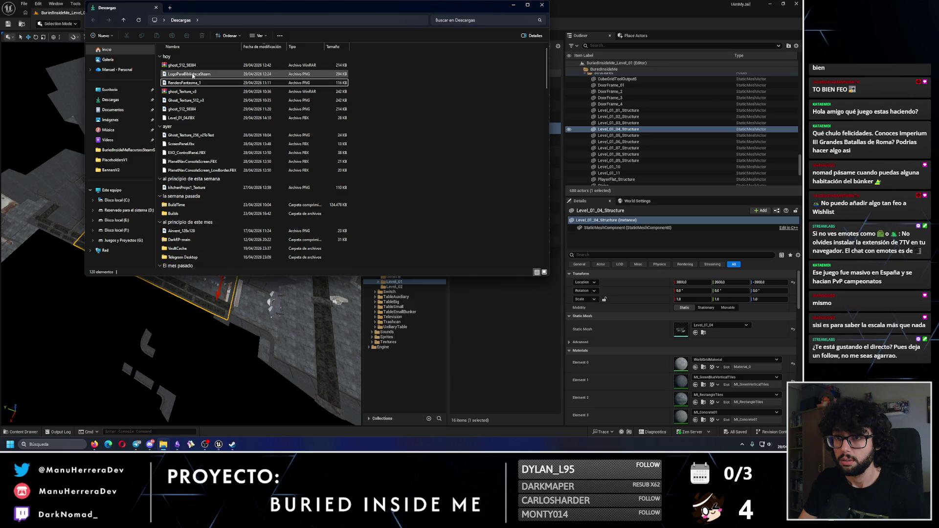
left_click(173, 118)
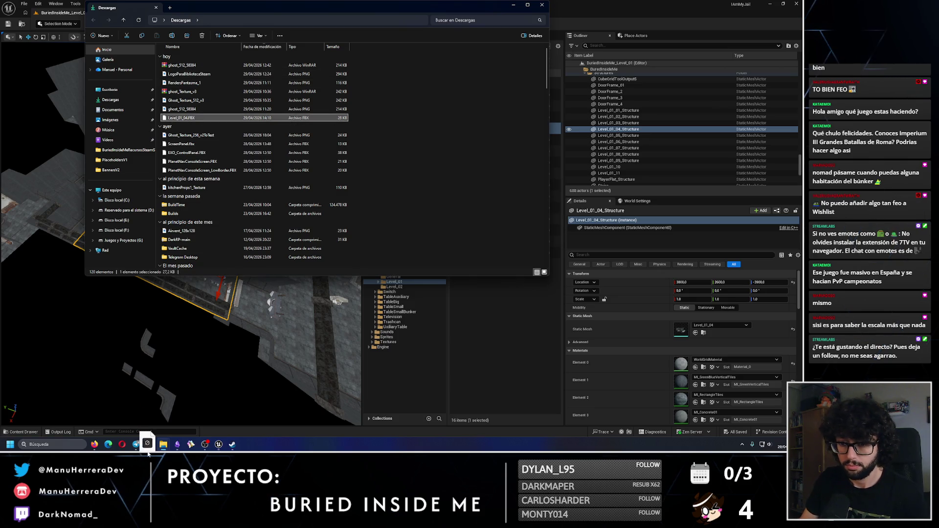
left_click(148, 452)
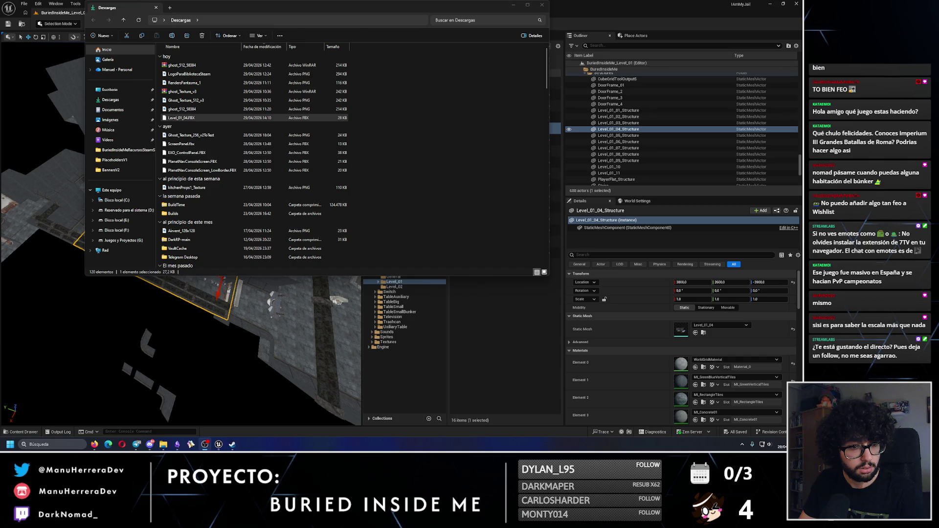
Step: Look over the sound output devices in the system quick settings
left_click(769, 444)
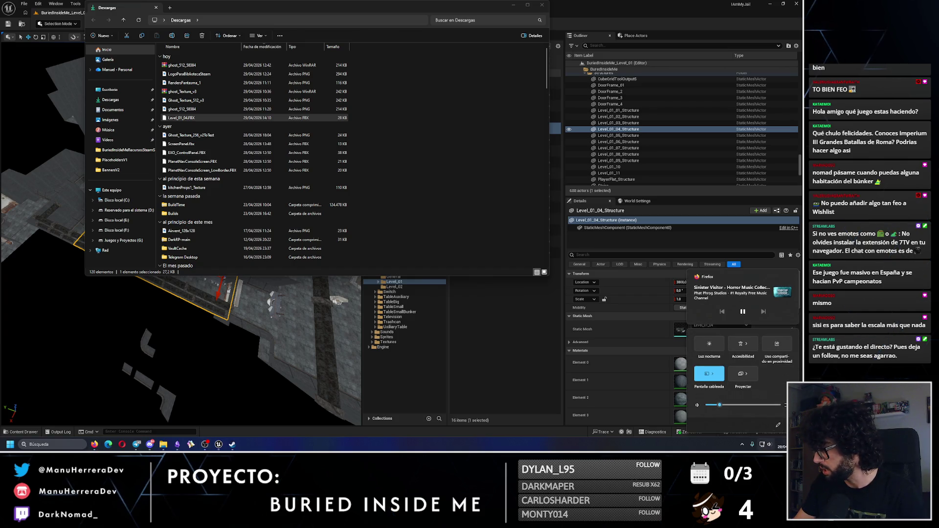
left_click(785, 405)
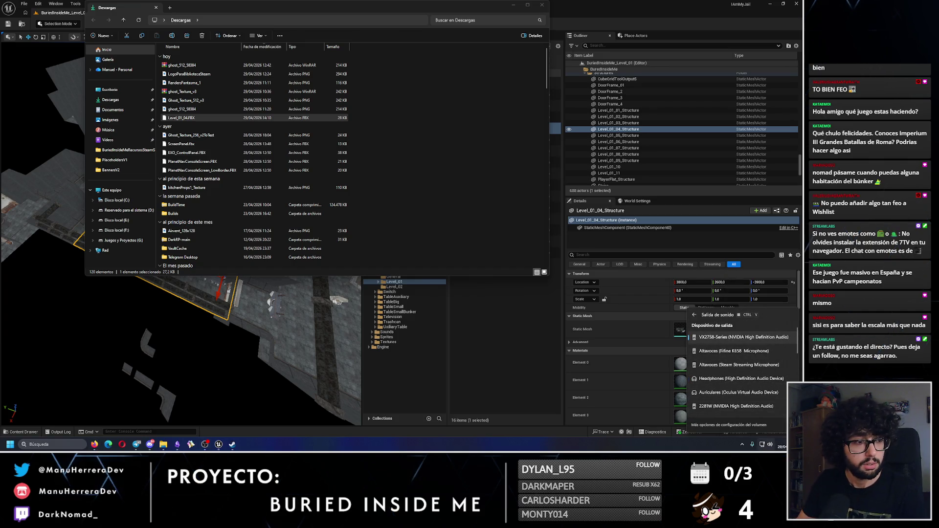
key("Escape")
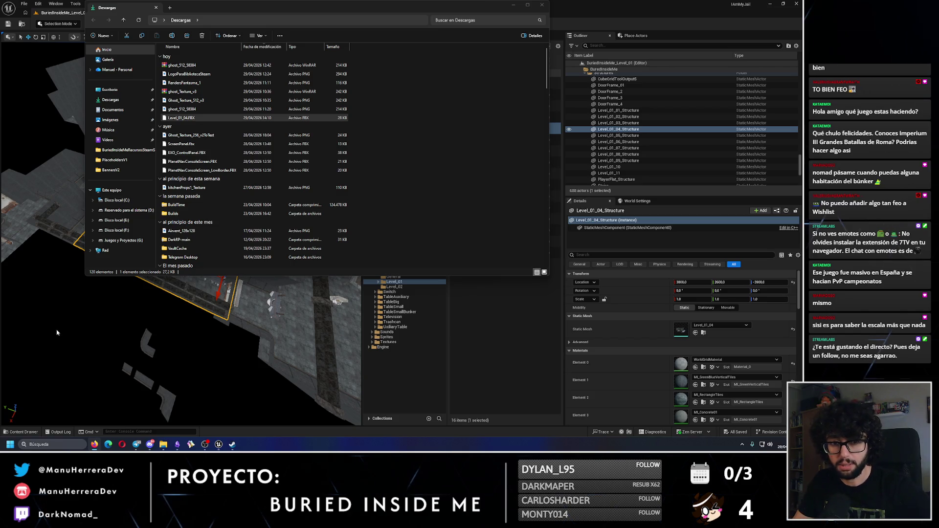
Step: Go from the Descargas window back to the Unreal level viewport and zoom in
left_click(234, 15)
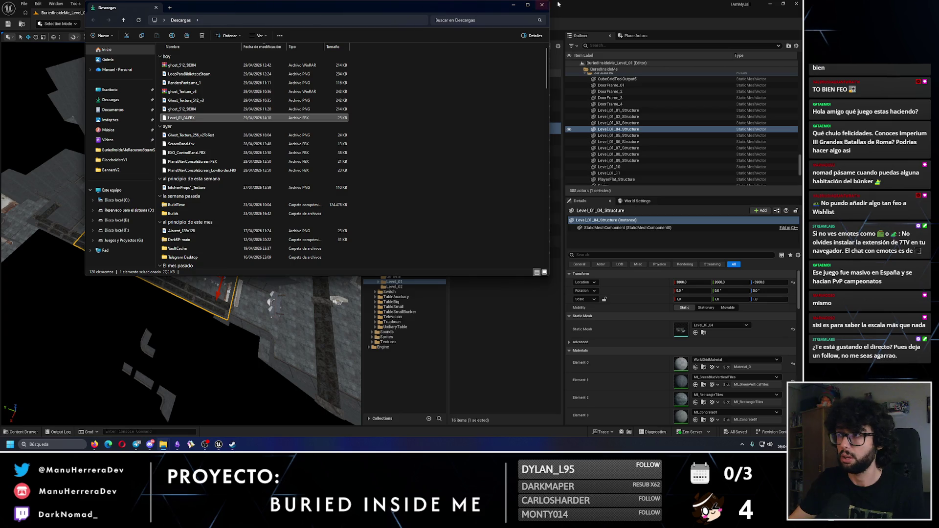
left_click(314, 310)
scroll(314, 311, "up", 6)
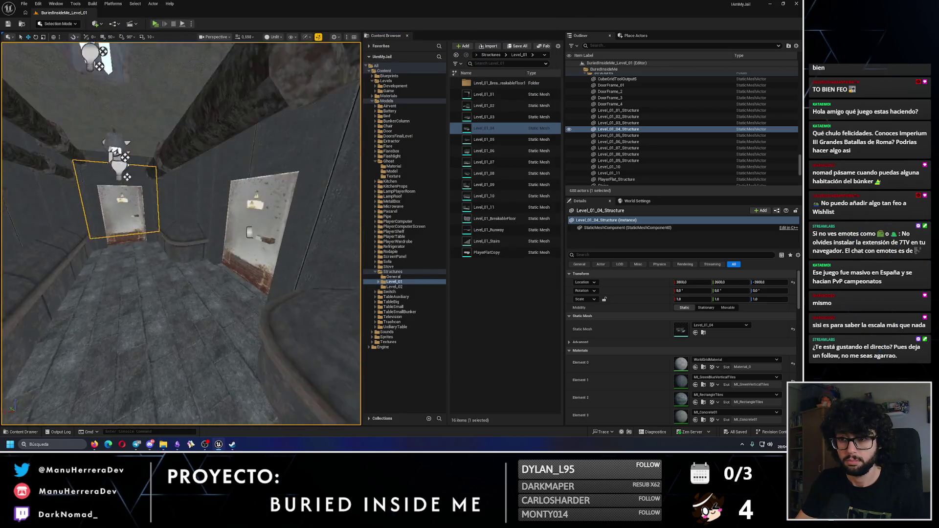
Step: Select the Rodapie_22 skirting piece in the corridor and frame it with F
left_click(97, 257)
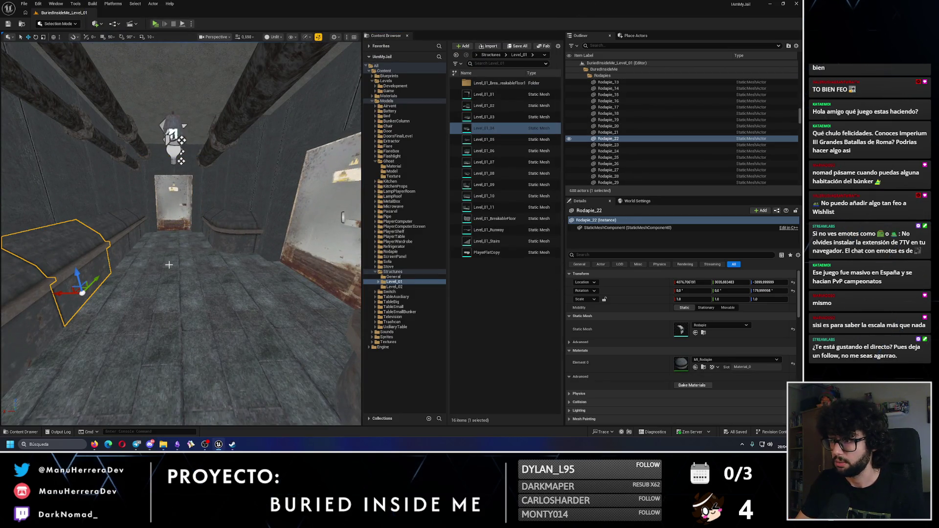
key("f")
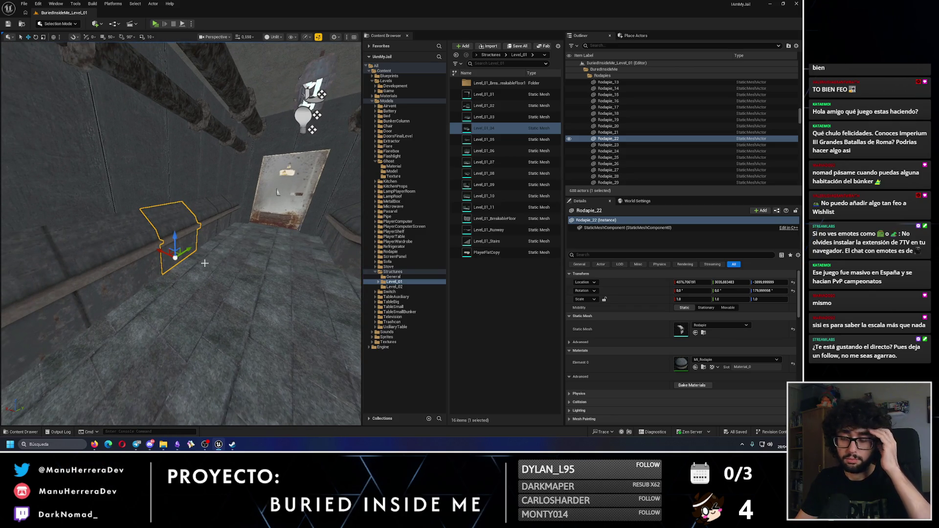
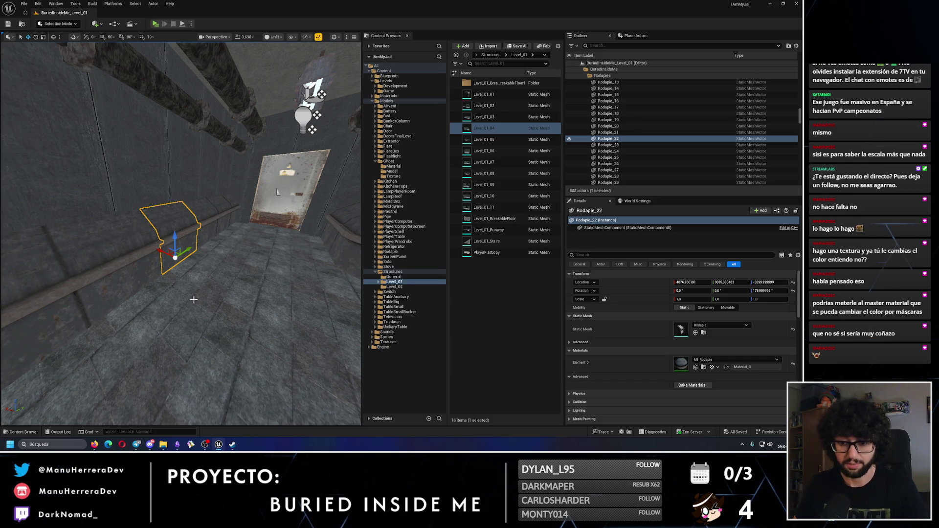
Step: Launch Microsoft Paint through the Windows search box
left_click(59, 448)
type("paint")
key("Return")
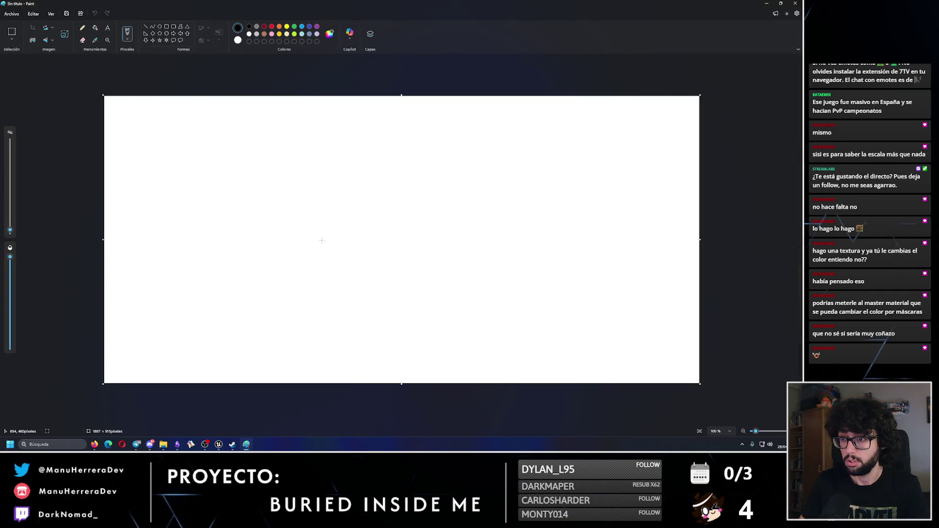
Step: Sketch a box with a T-shaped handle on top in Paint
left_click_drag(311, 243, 409, 246)
mouse_move(398, 287)
left_mouse_down()
mouse_move(312, 283)
mouse_move(309, 243)
left_mouse_up()
key("ctrl+z")
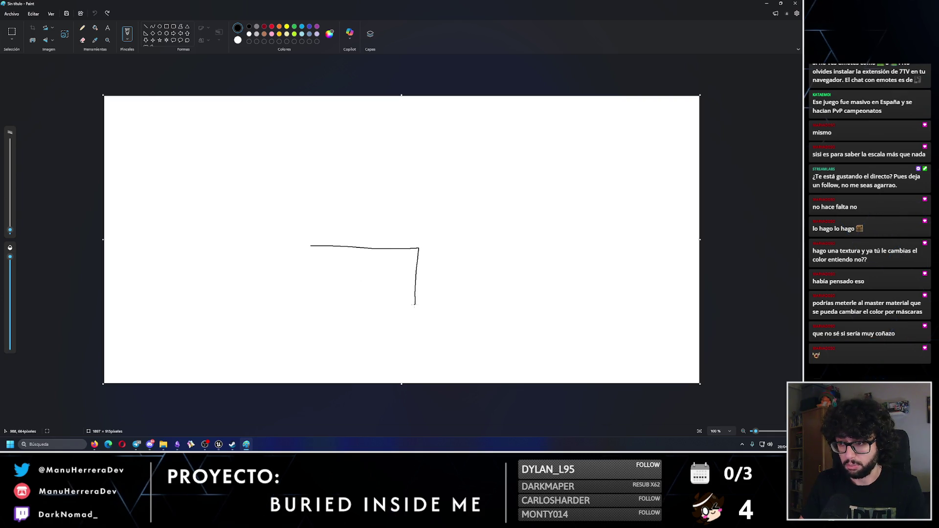
key("ctrl+z")
mouse_move(310, 295)
left_mouse_down()
mouse_move(413, 304)
mouse_move(440, 238)
mouse_move(327, 228)
mouse_move(366, 185)
left_mouse_up()
mouse_move(323, 147)
left_mouse_down()
mouse_move(442, 151)
mouse_move(387, 236)
left_mouse_up()
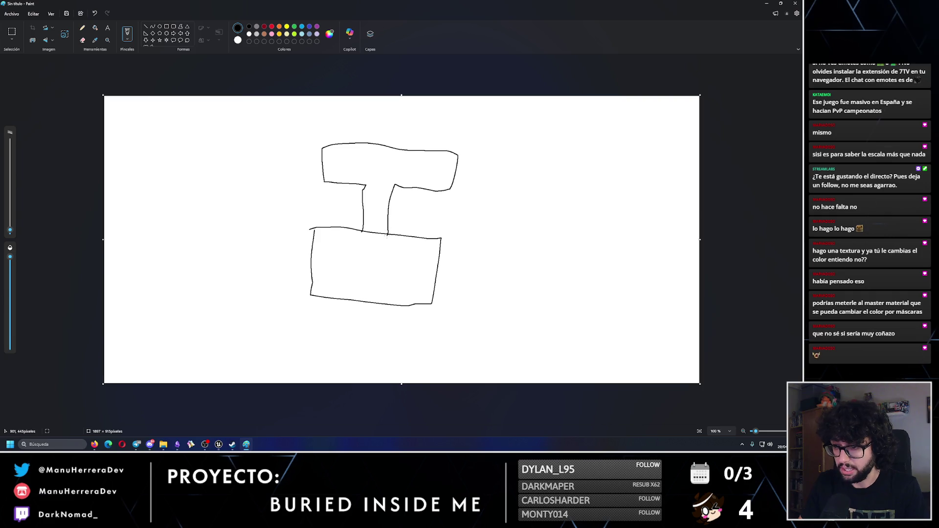
Step: Draw a vertical double-headed arrow beside the box, then switch back to Unreal
mouse_move(524, 170)
left_mouse_down()
mouse_move(417, 127)
mouse_move(322, 216)
left_mouse_up()
key("ctrl+z")
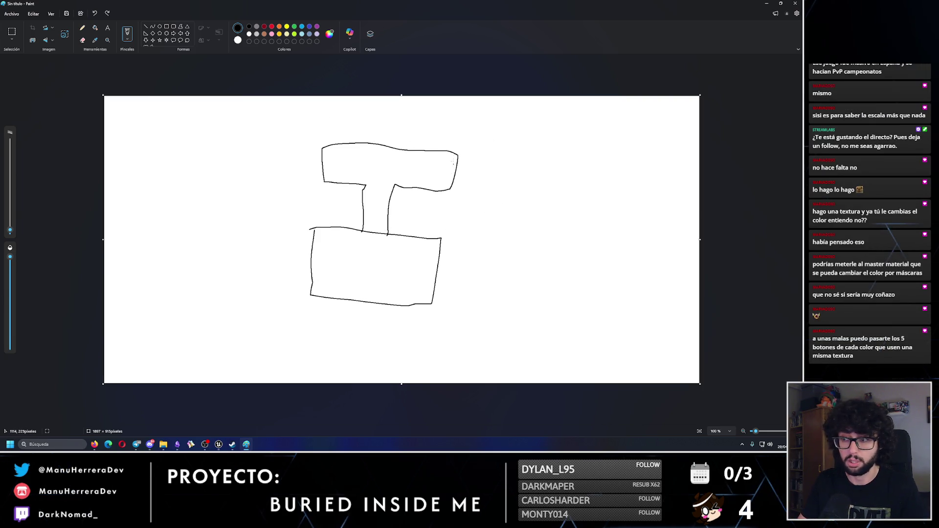
left_click_drag(485, 165, 478, 232)
left_click_drag(475, 184, 491, 170)
key("ctrl+z")
key("ctrl+z")
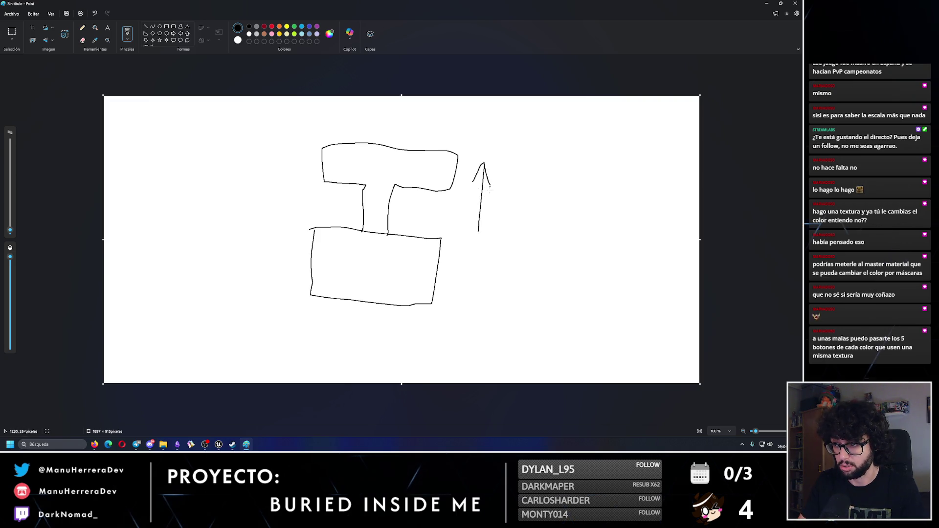
left_click_drag(477, 237, 500, 199)
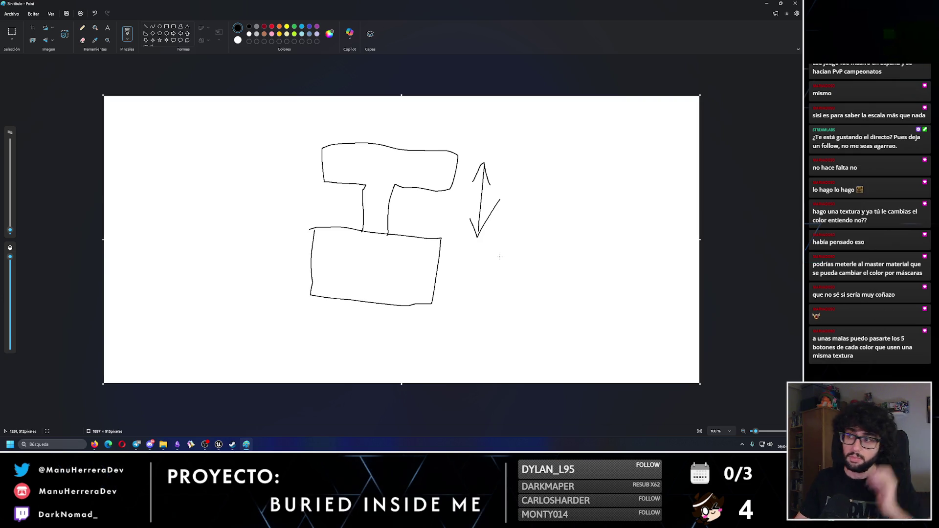
mouse_move(273, 312)
left_mouse_down()
mouse_move(415, 349)
mouse_move(240, 235)
mouse_move(418, 340)
left_mouse_up()
key("ctrl+z")
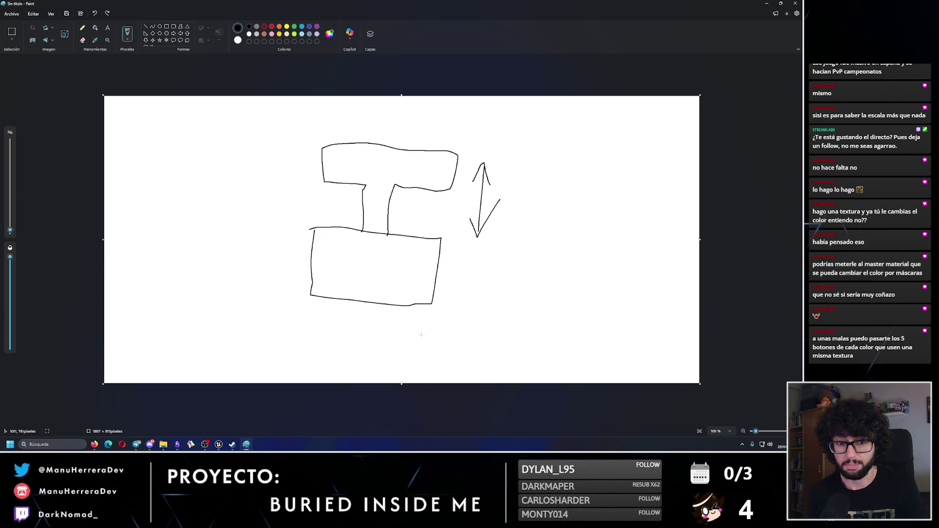
left_click(219, 444)
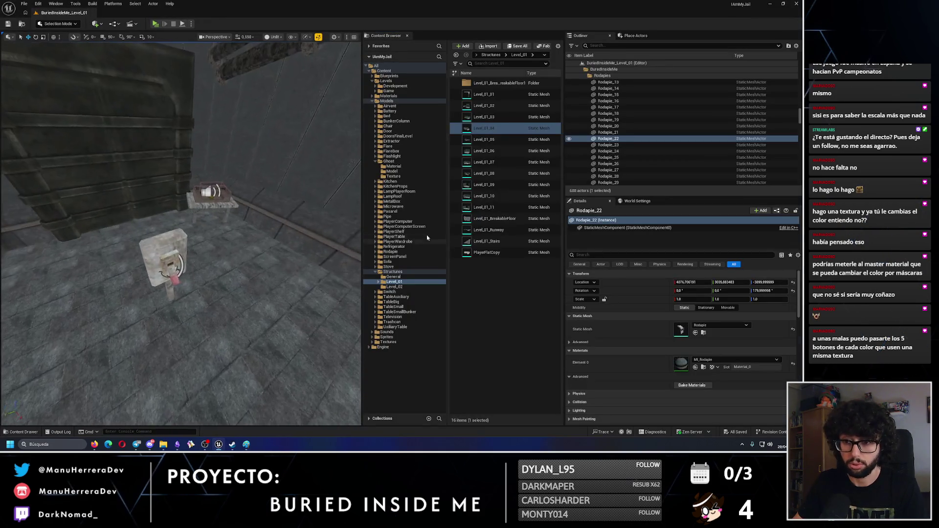
Step: Frame BP_OneBatteryFinalDoor_1 in the viewport and start a Play test there
left_click(166, 259)
key("f")
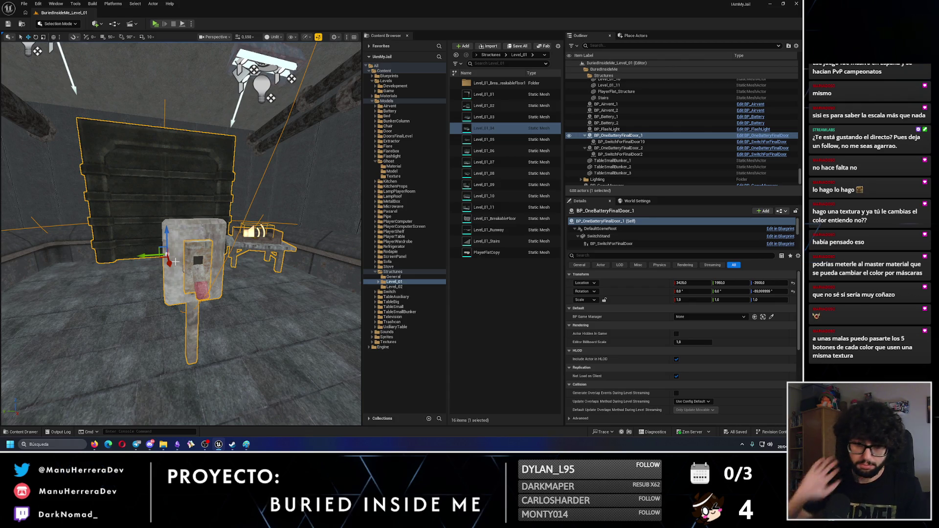
scroll(174, 261, "down", 3)
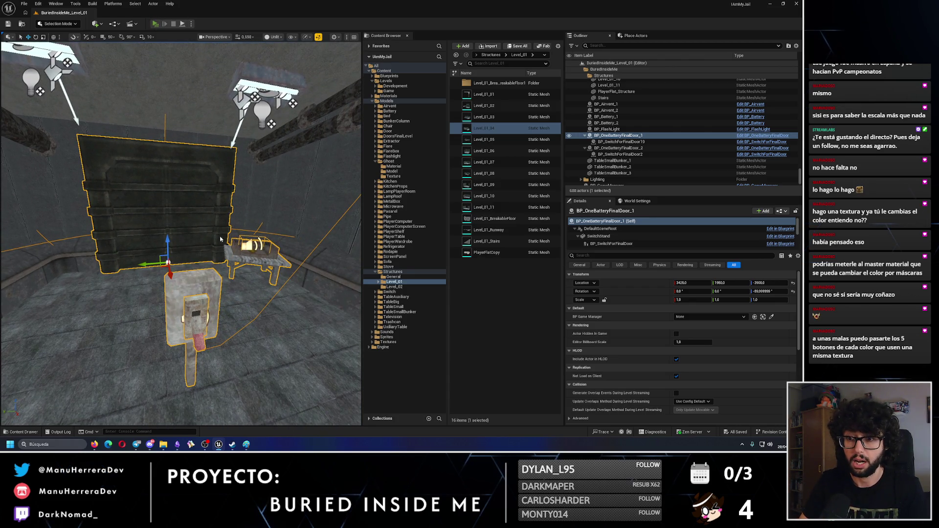
left_click(154, 24)
Step: Toggle the lever switch repeatedly and walk up to the switch box to test it
key("e")
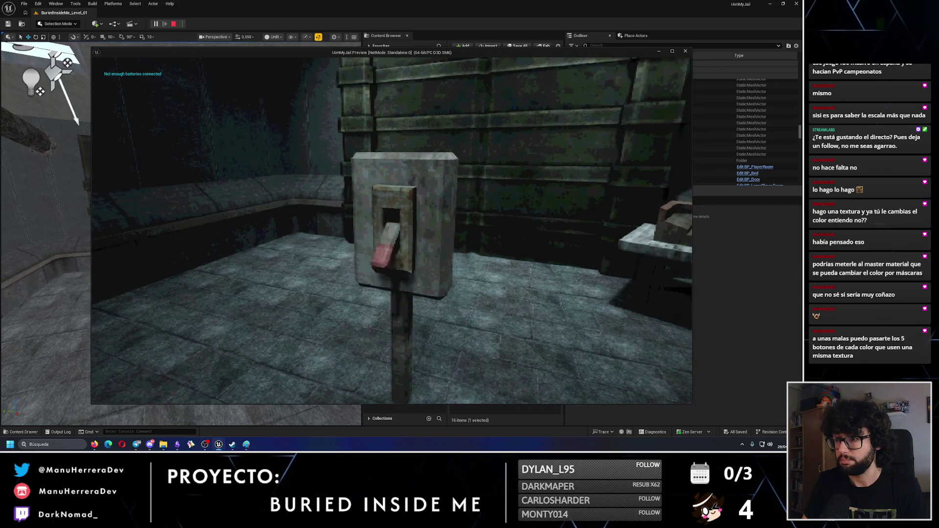
key("e")
key("e")
key("e")
key("e")
key("w")
key("w")
key("e")
key("e")
key("e")
key("e")
key("w")
key("e")
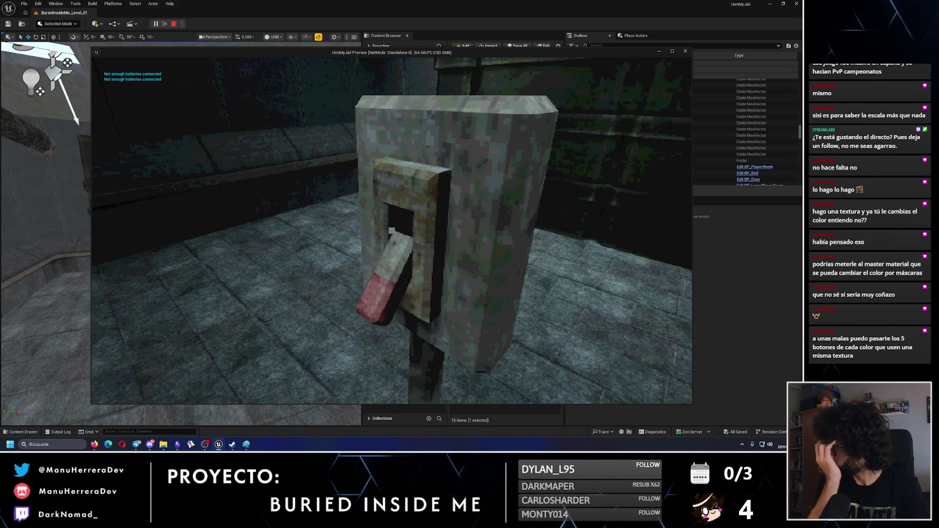
key("e")
key("e")
key("e")
key("e")
key("e")
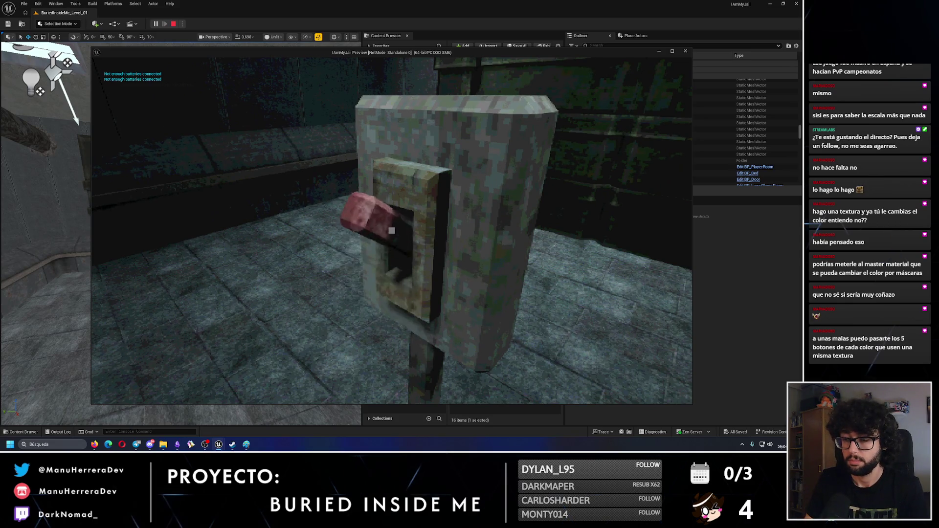
key("w")
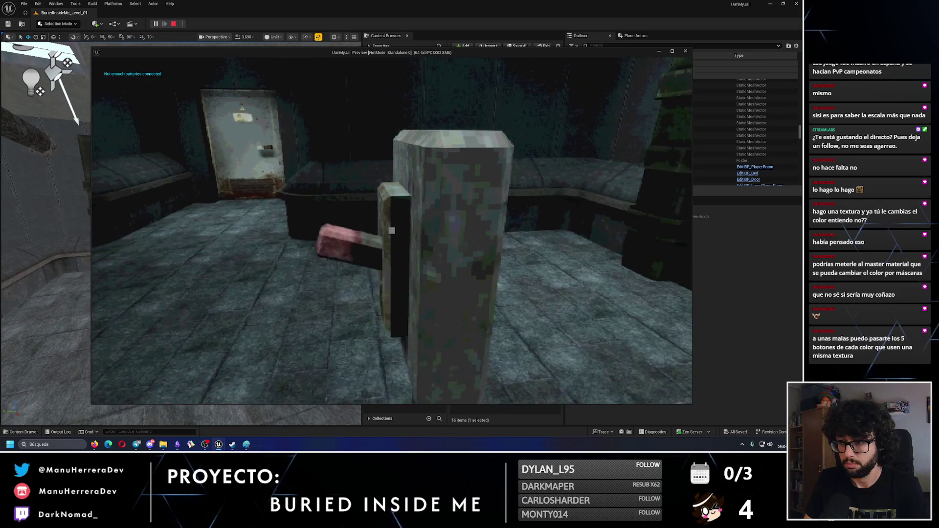
key("s")
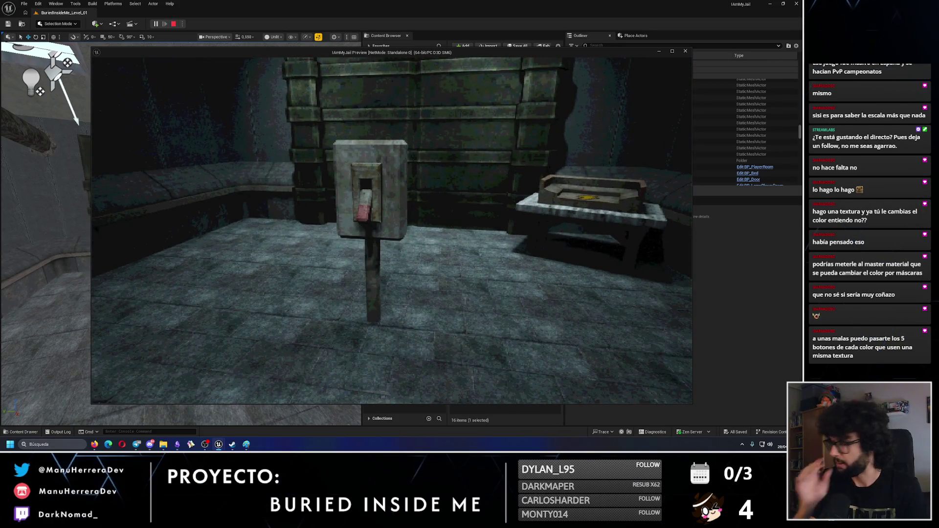
key("w")
key("w")
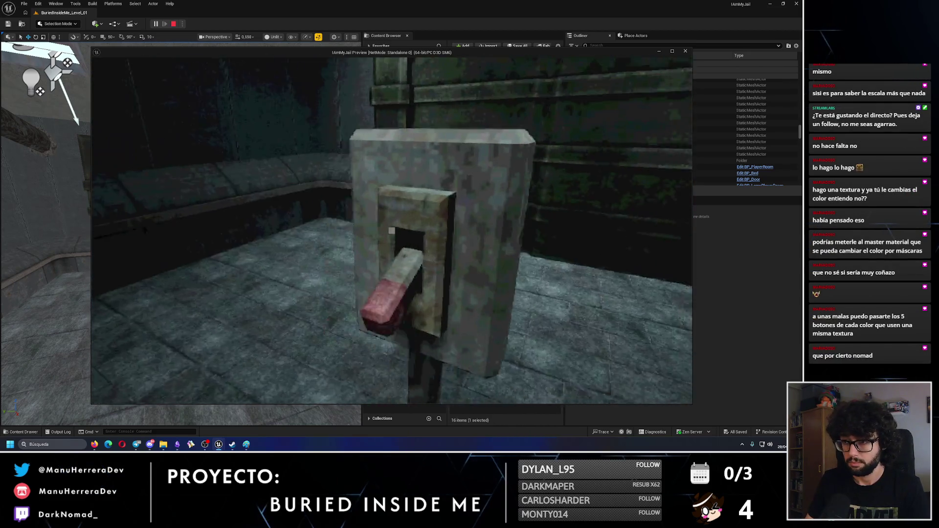
key("e")
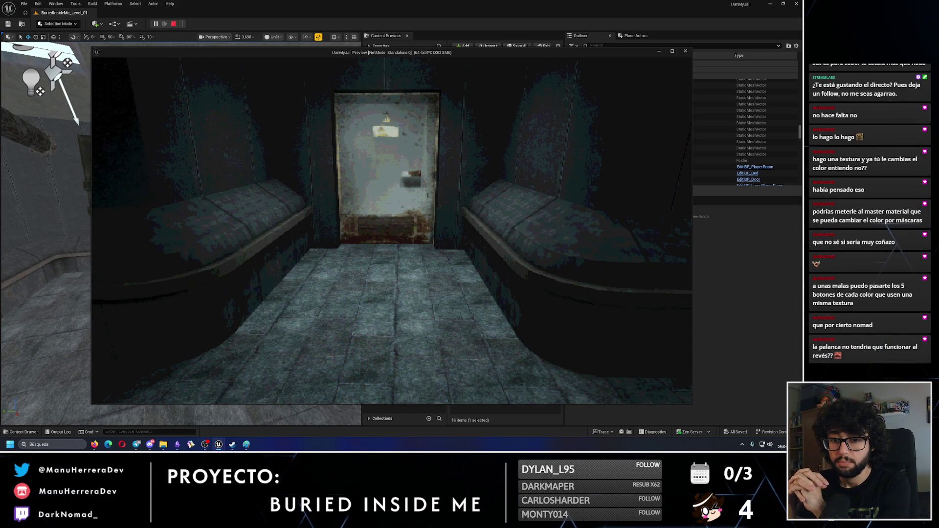
Step: Pull the lever several more times from close up, checking the cell door's response
key("w")
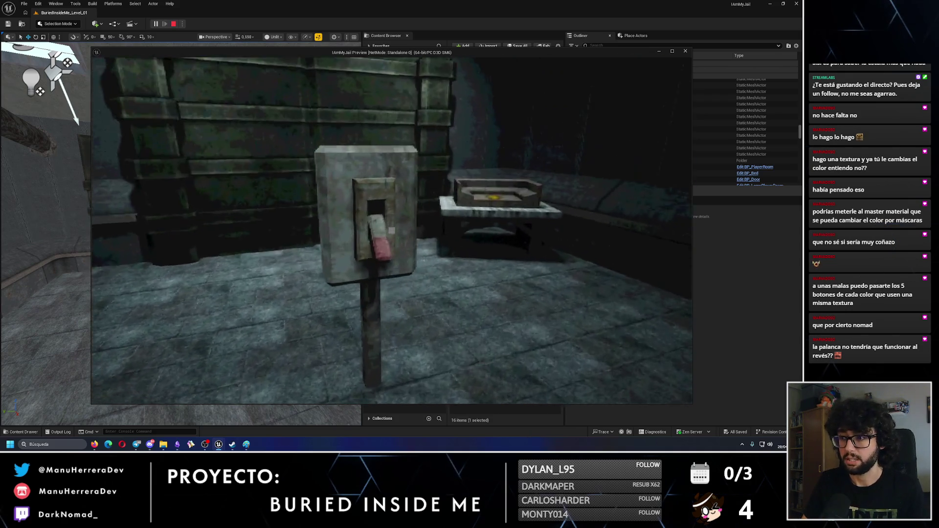
key("e")
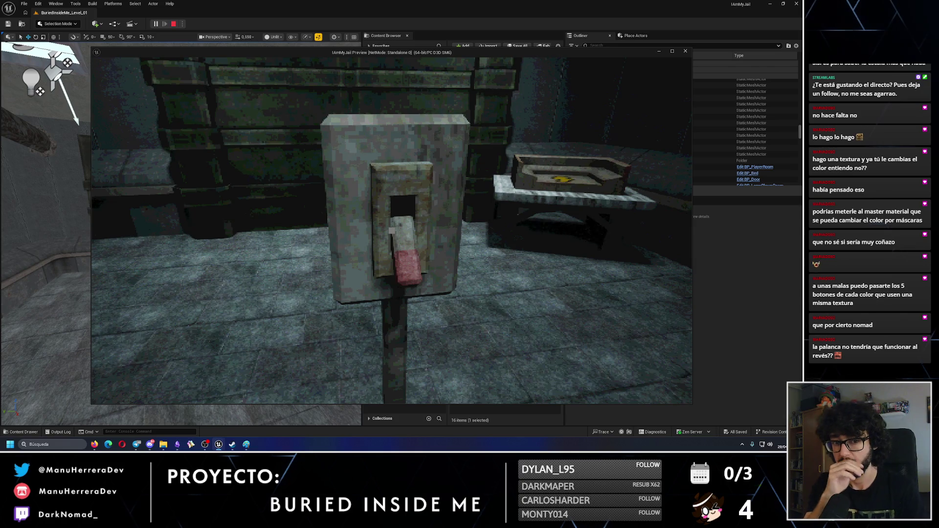
key("e")
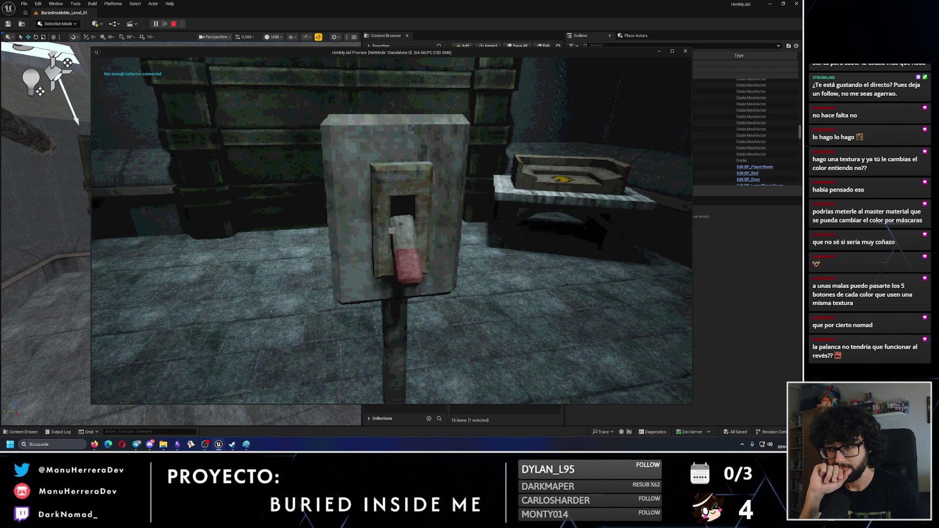
key("e")
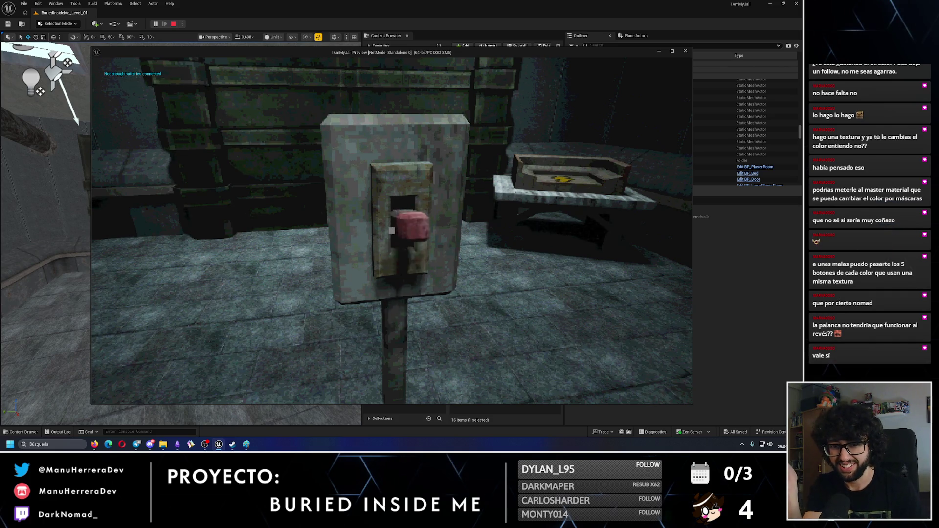
left_click(392, 230)
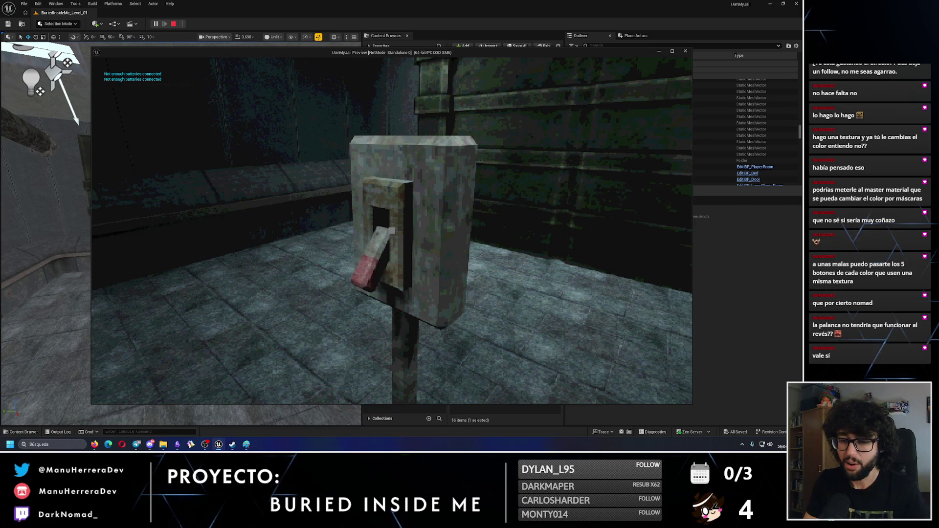
left_click(392, 231)
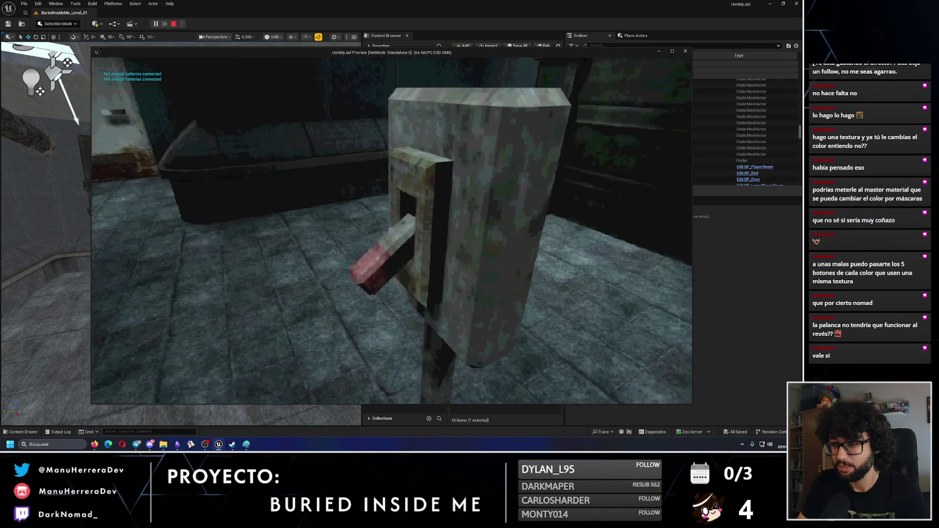
left_click(392, 230)
left_click(392, 230)
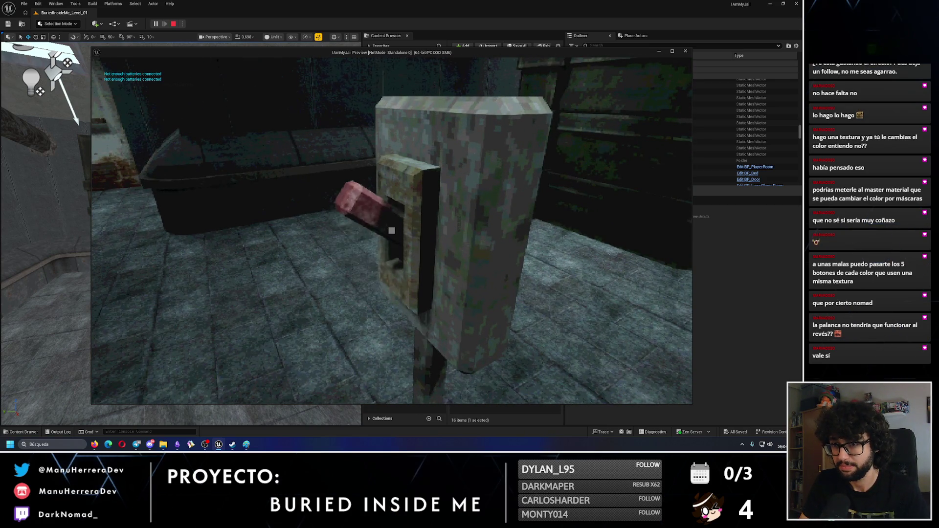
Step: Sprint around the room toward the stone bench and corner, then stop the play test
key("shift+w")
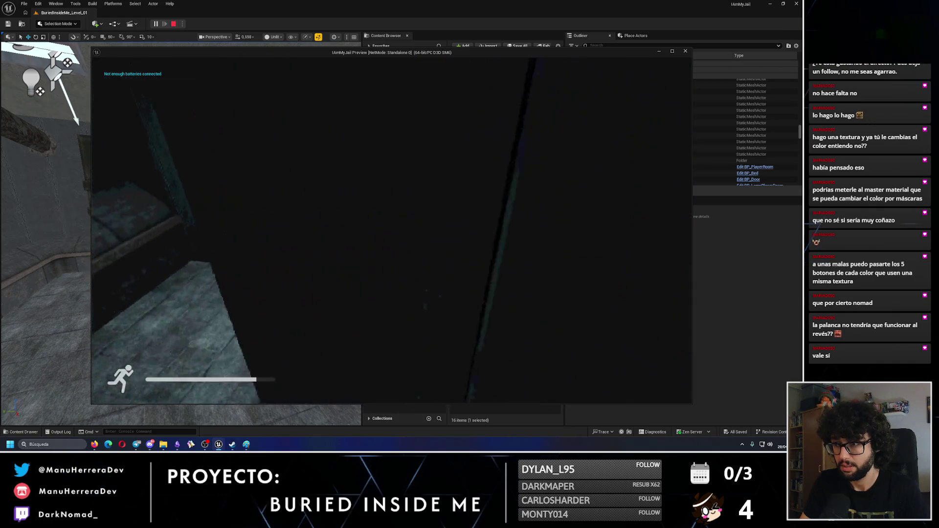
key("shift+w")
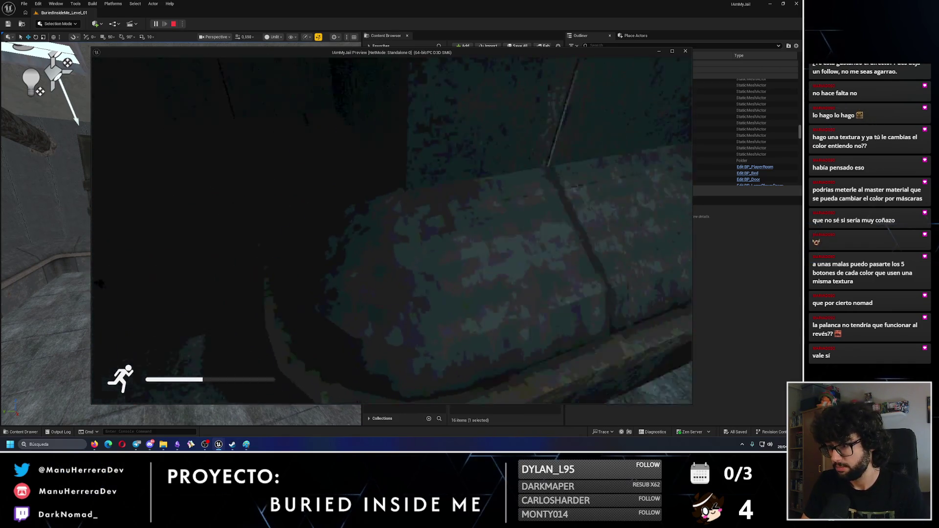
key("shift+w")
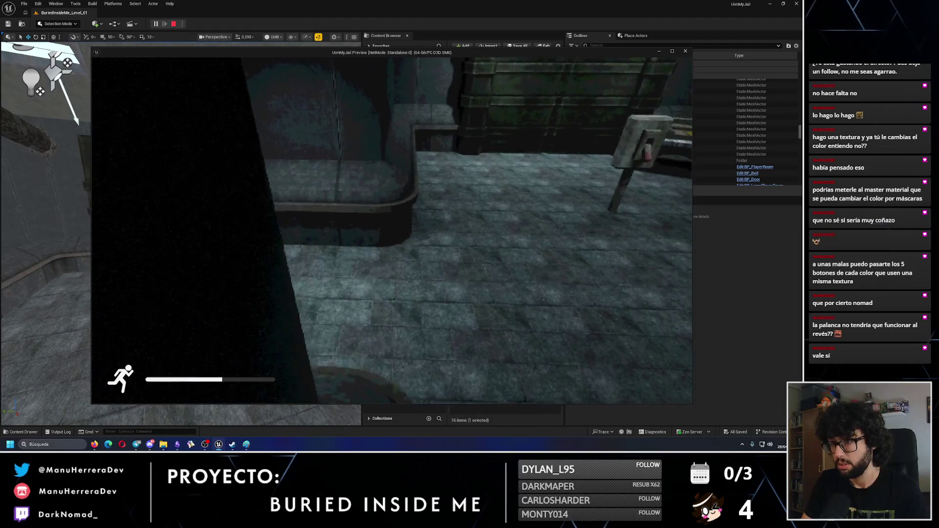
key("shift+w")
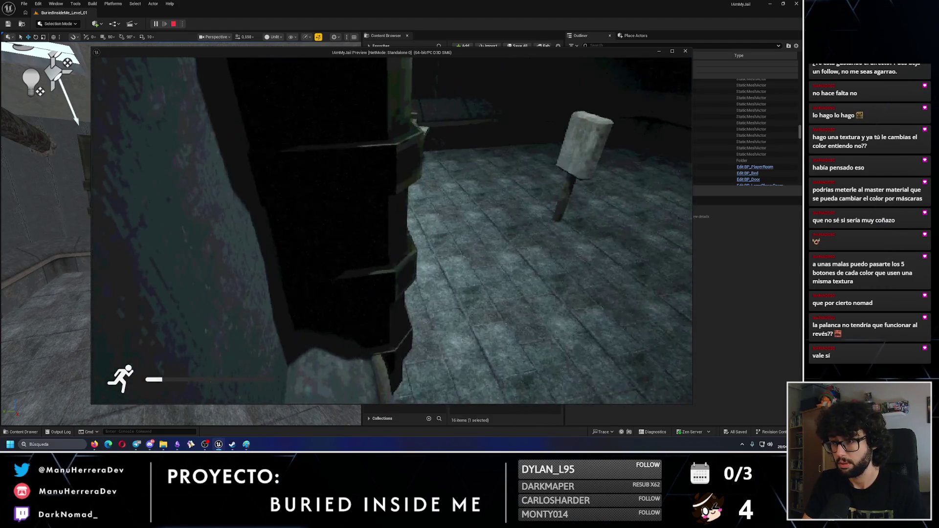
key("w")
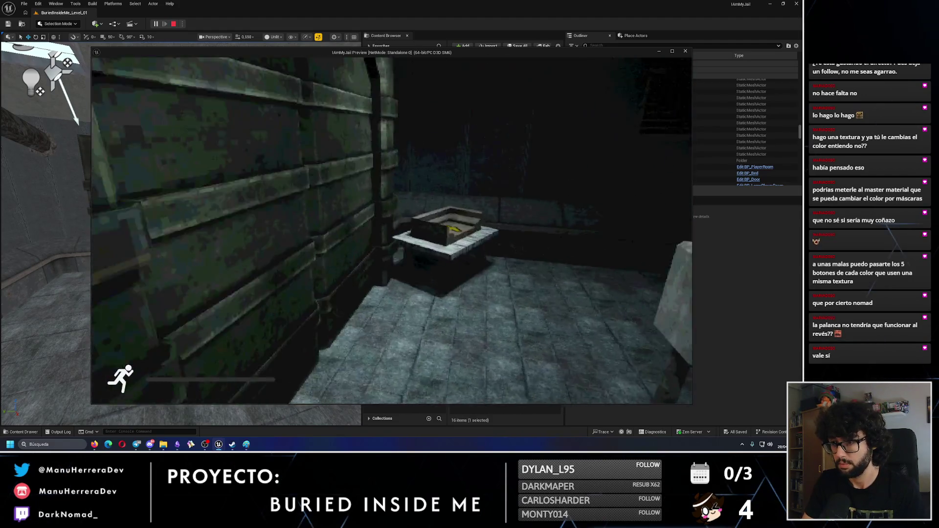
key("Escape")
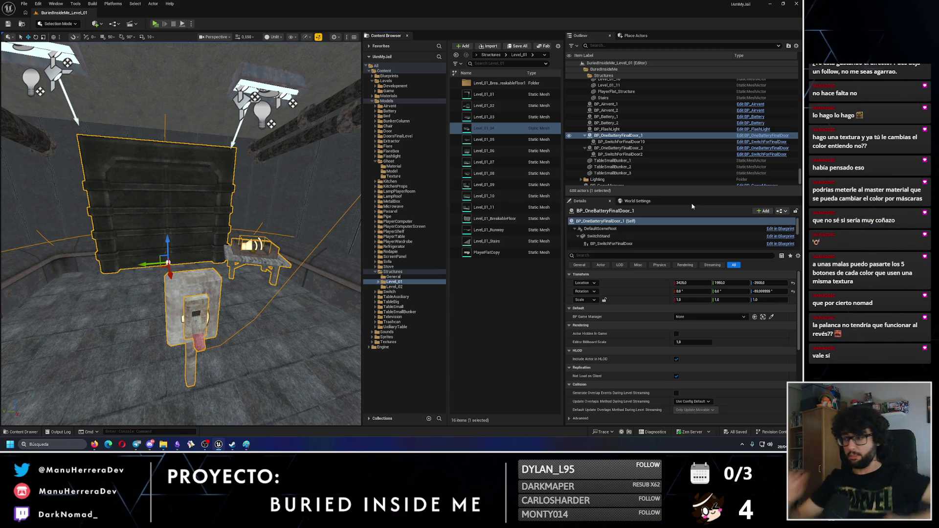
left_click(781, 446)
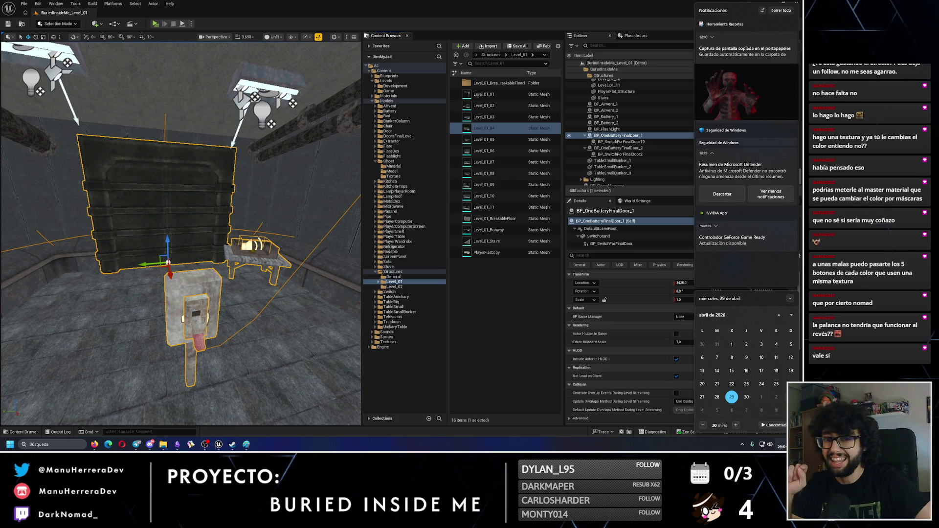
left_click(208, 165)
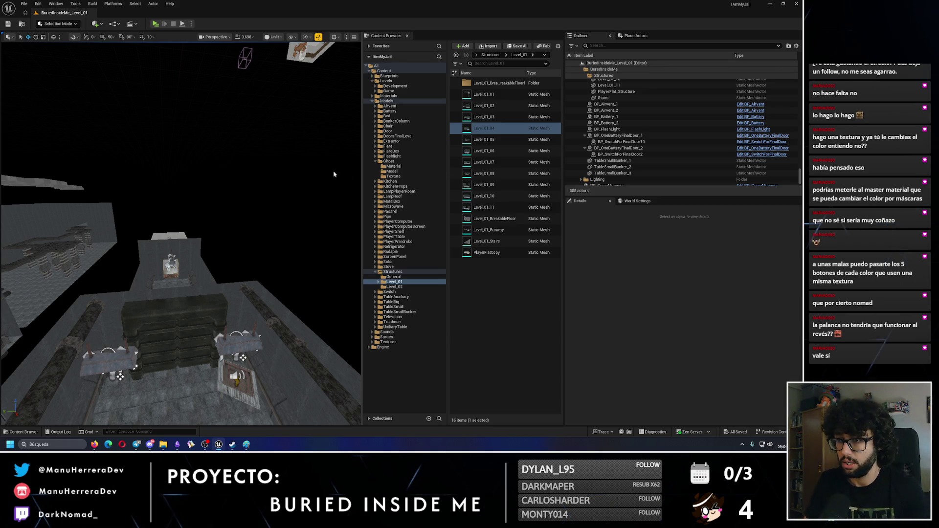
Step: Zoom out to a level overview, check notifications, and bring the Steam store page on screen
scroll(334, 174, "down", 10)
scroll(204, 254, "down", 2)
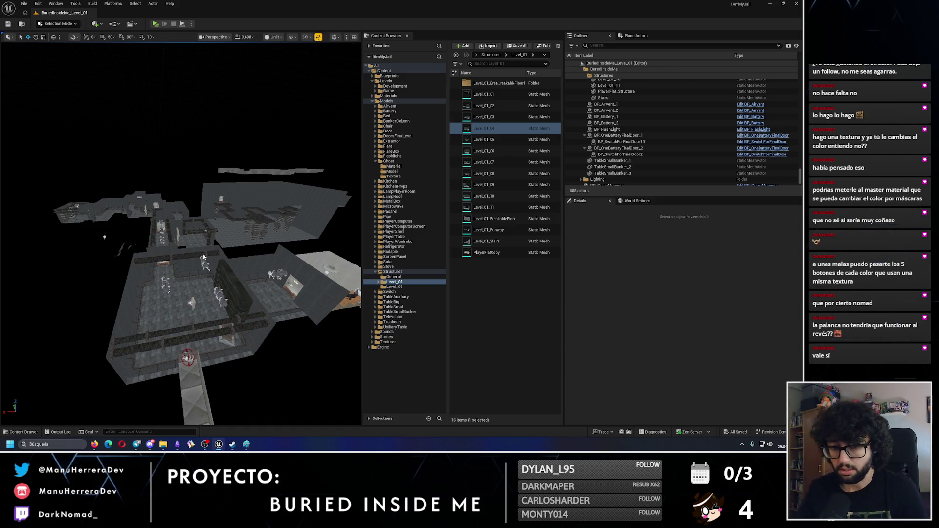
left_click(782, 446)
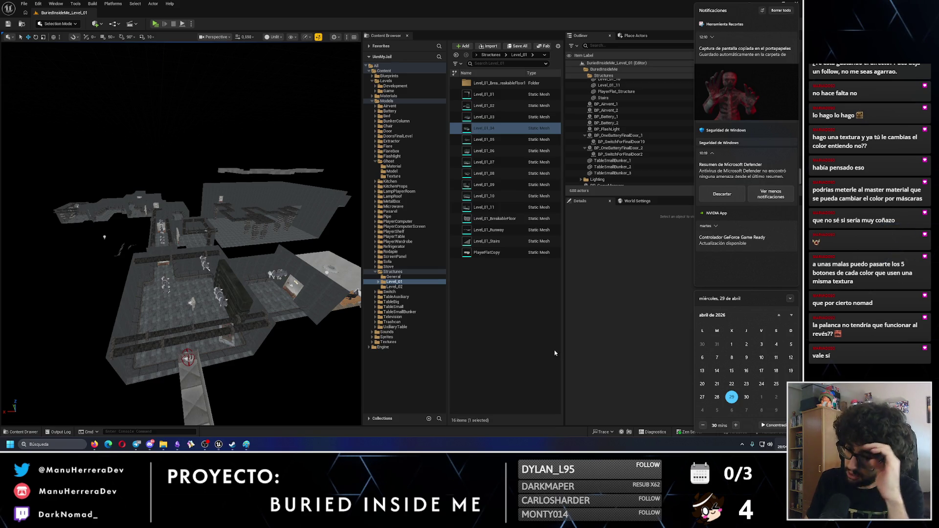
left_click(109, 433)
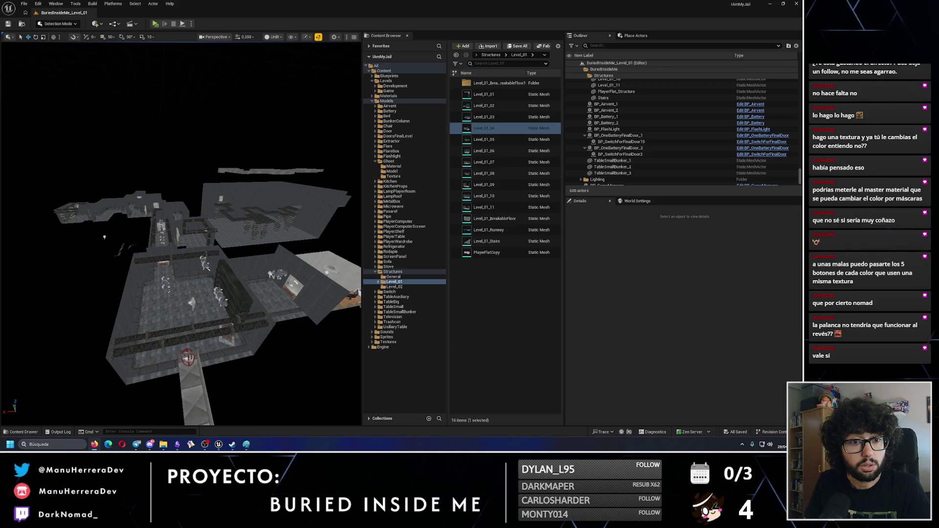
mouse_move(0, 152)
left_mouse_down()
mouse_move(186, 152)
mouse_move(264, 3)
left_mouse_up()
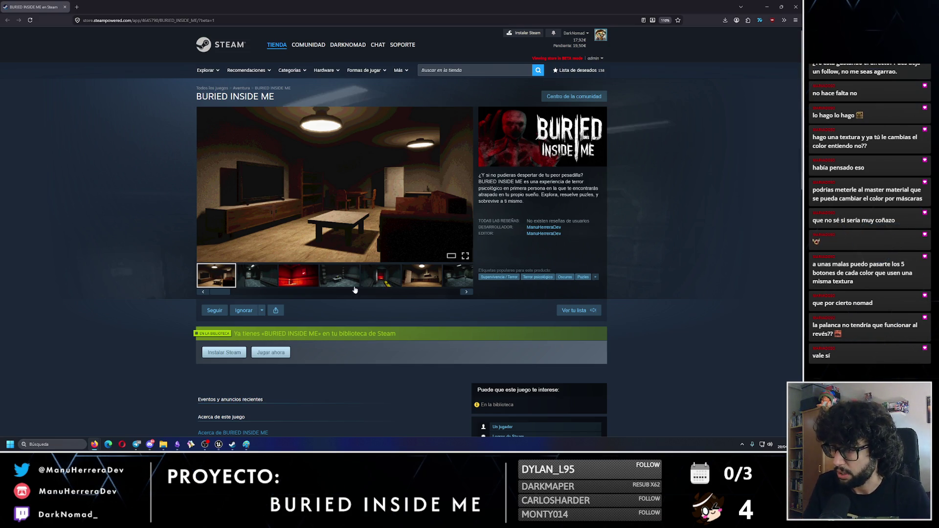
Step: Flip through the BURIED INSIDE ME screenshots, including the red room and shutter room shots
left_click(256, 284)
left_click(299, 281)
left_click(339, 282)
left_click(381, 279)
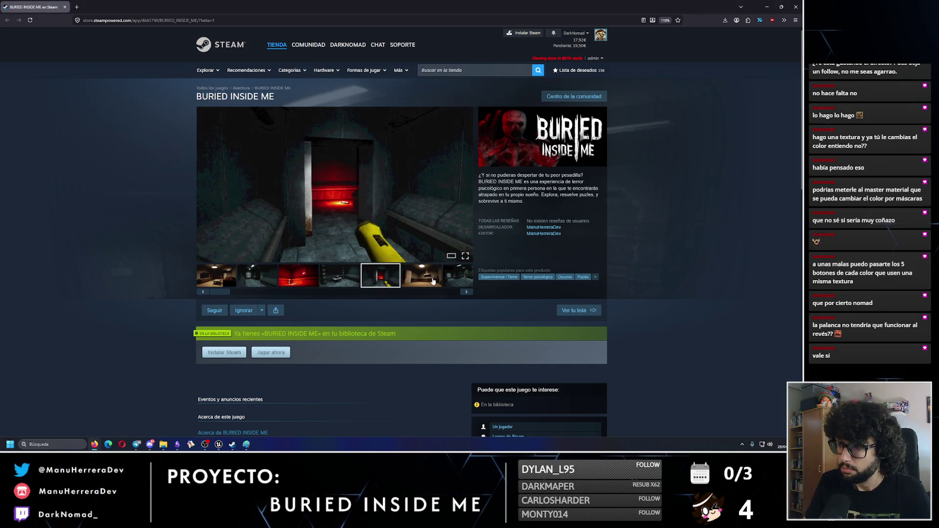
left_click(435, 278)
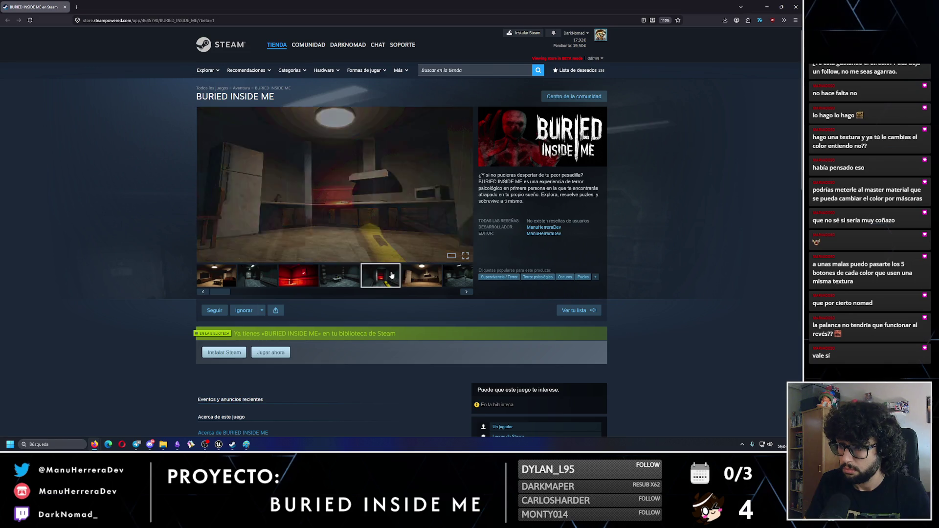
left_click(437, 281)
left_click(437, 283)
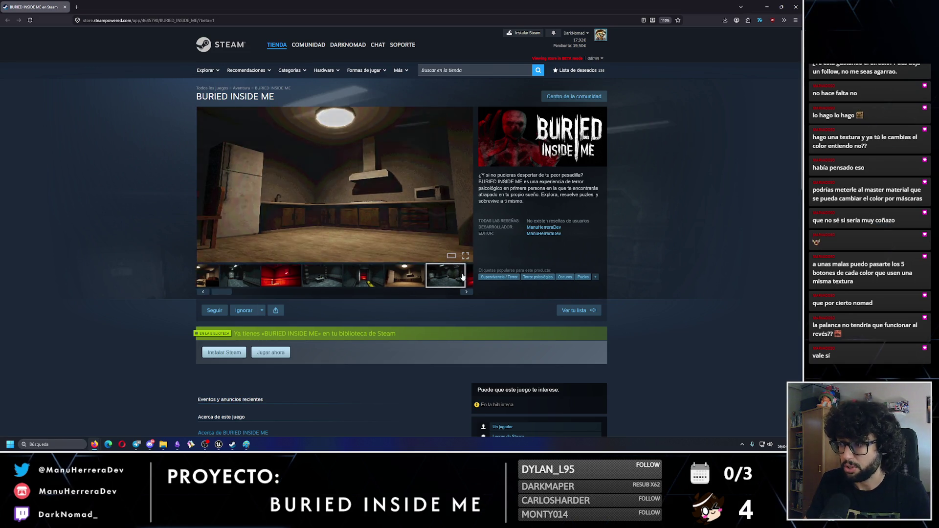
left_click(454, 279)
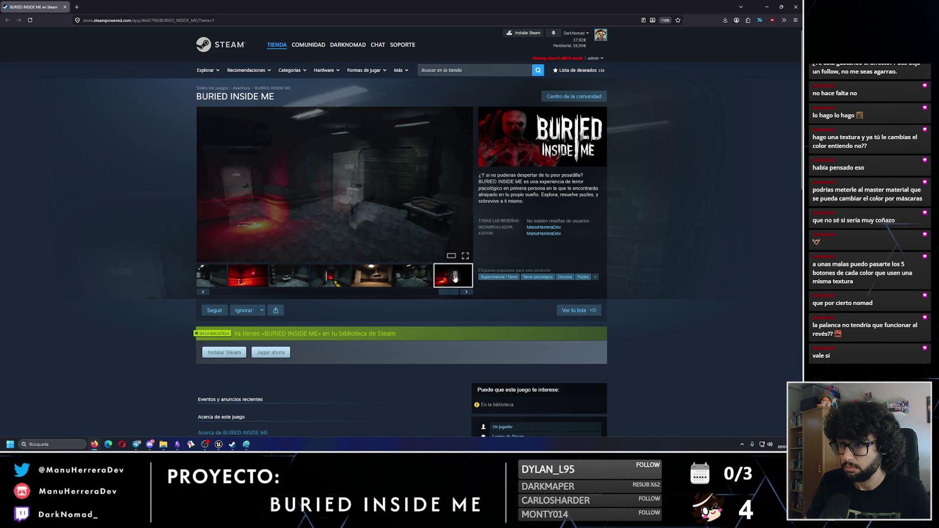
Step: Return to the first living-room screenshot and scroll down to 'Acerca de este juego'
left_click_drag(446, 292, 218, 283)
left_click(218, 283)
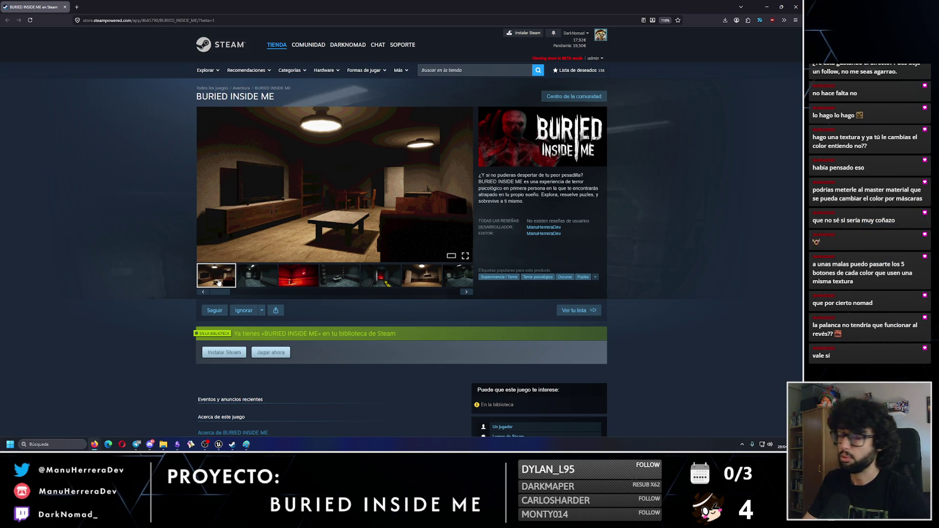
scroll(137, 275, "down", 3)
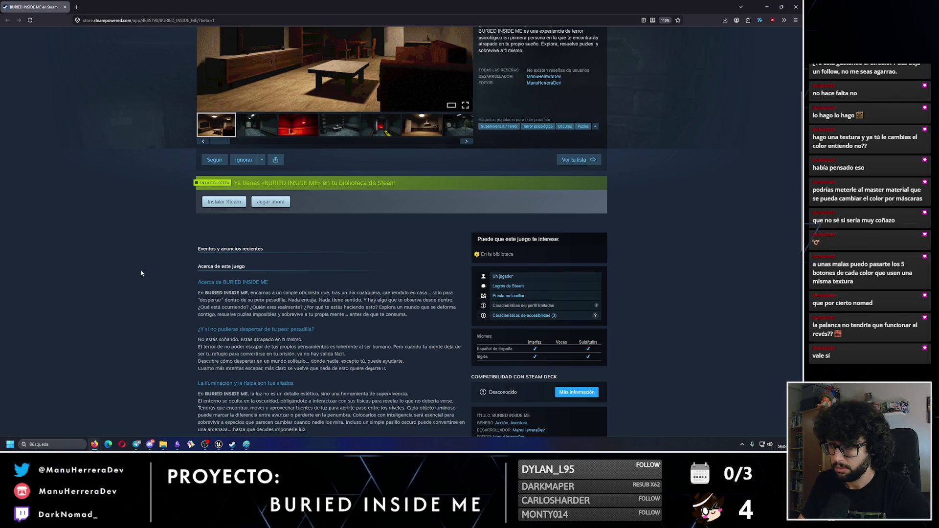
Step: Read Steam's accessibility features help page, then close it
left_click(597, 316)
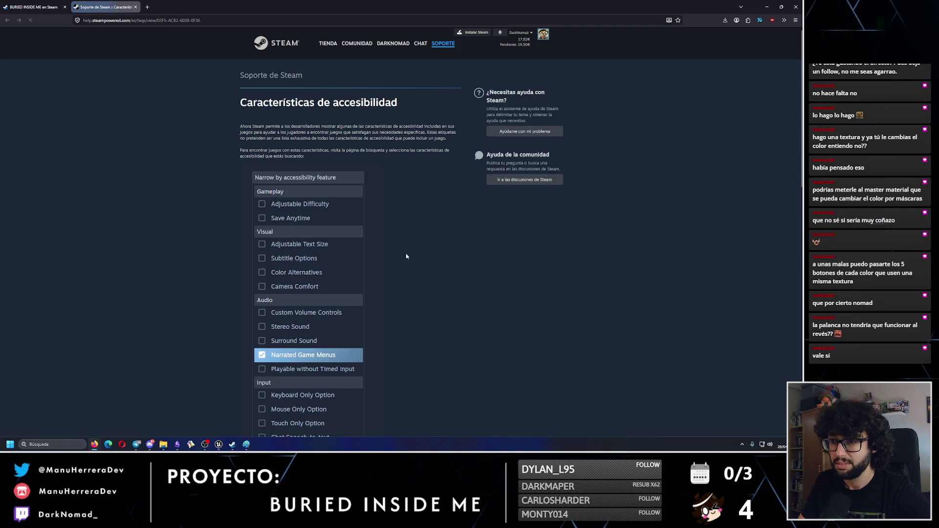
scroll(398, 272, "down", 2)
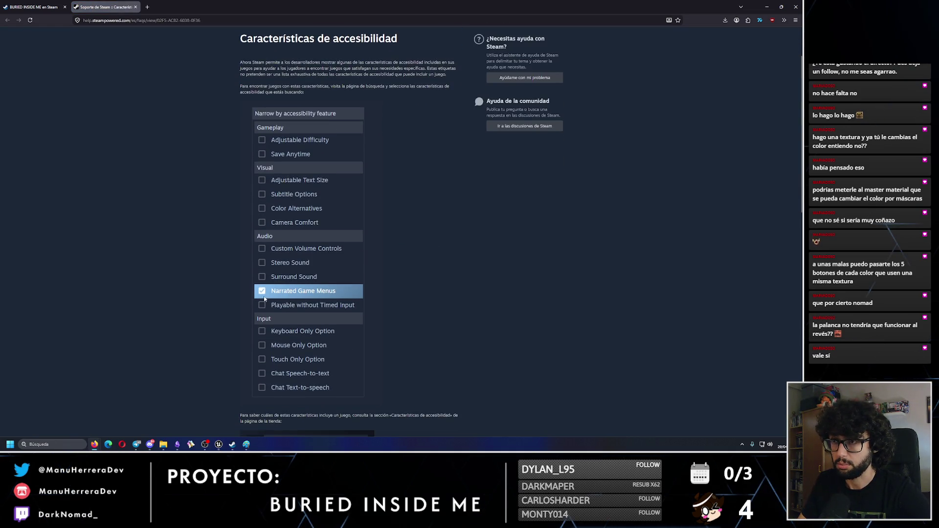
scroll(286, 298, "down", 9)
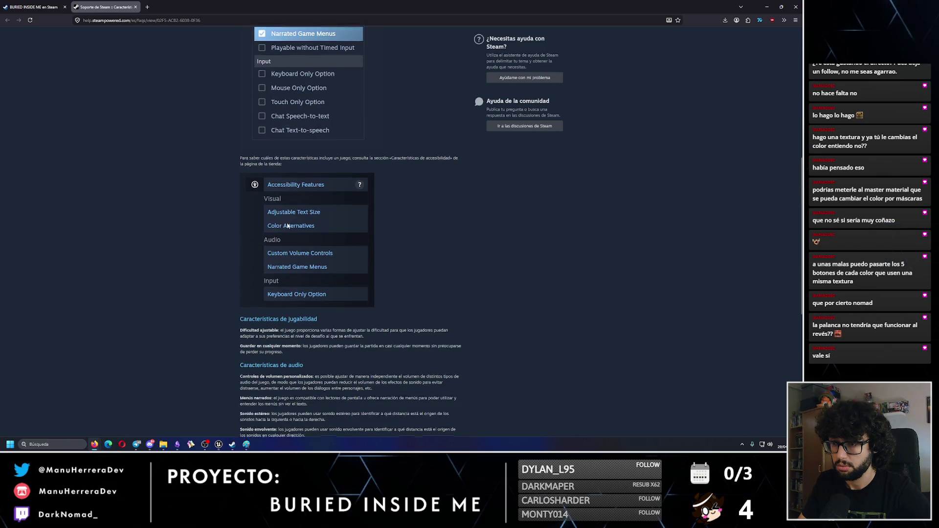
scroll(293, 205, "up", 10)
scroll(335, 251, "down", 15)
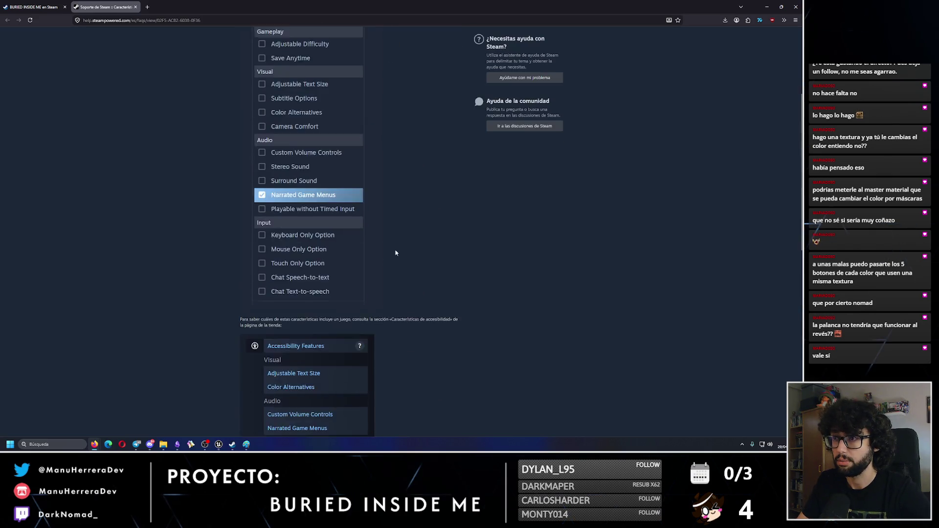
left_click(136, 7)
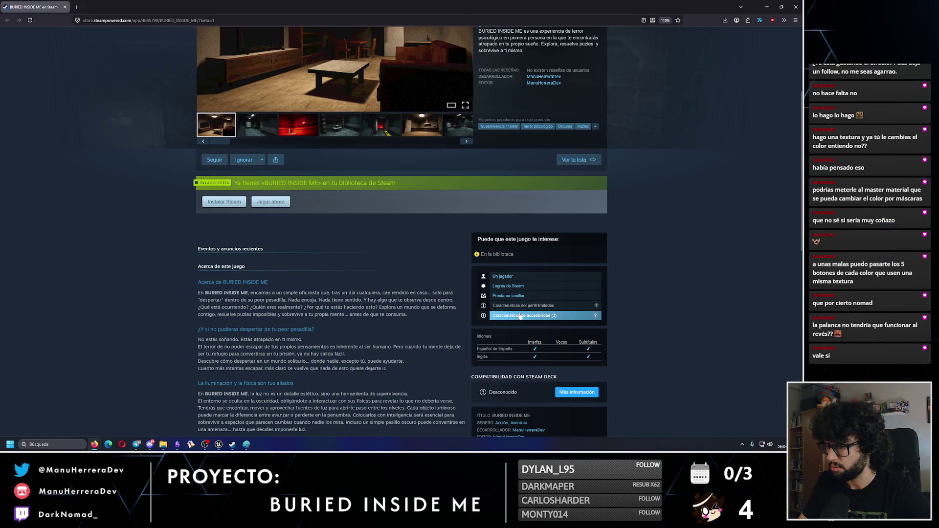
Step: Expand and collapse 'Características de accesibilidad', return from the achievements listing, and close Firefox
left_click(483, 317)
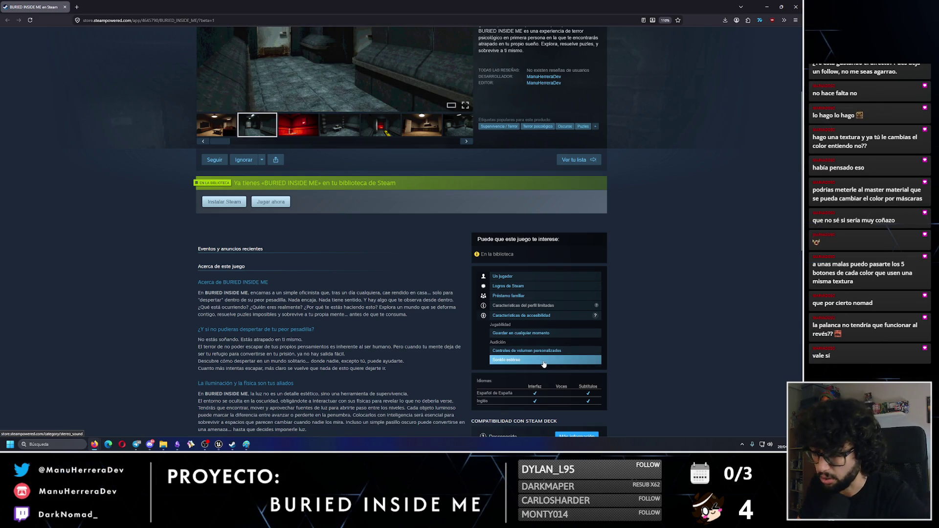
left_click(483, 315)
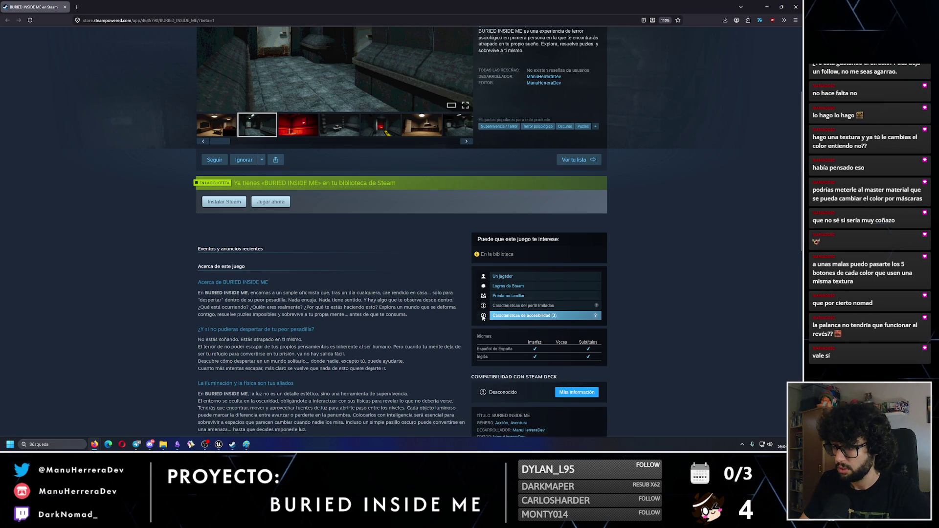
left_click(489, 287)
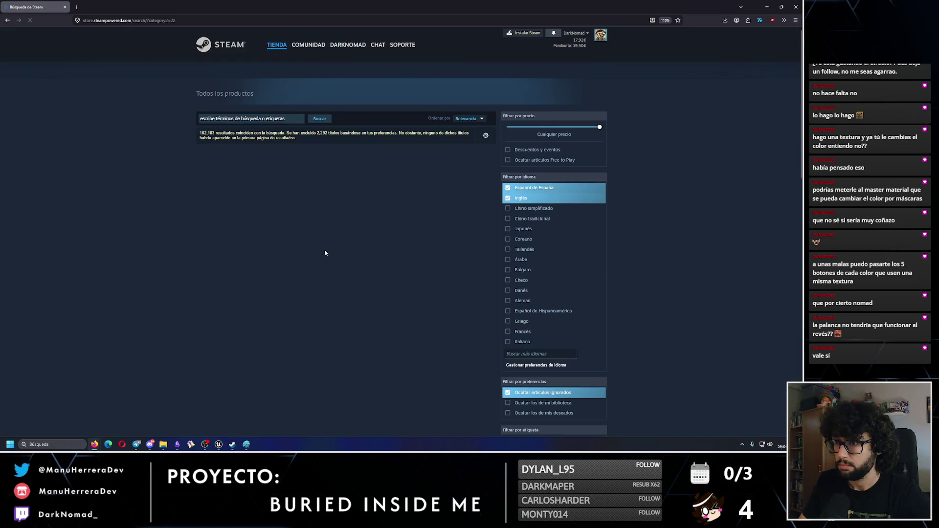
left_click(6, 21)
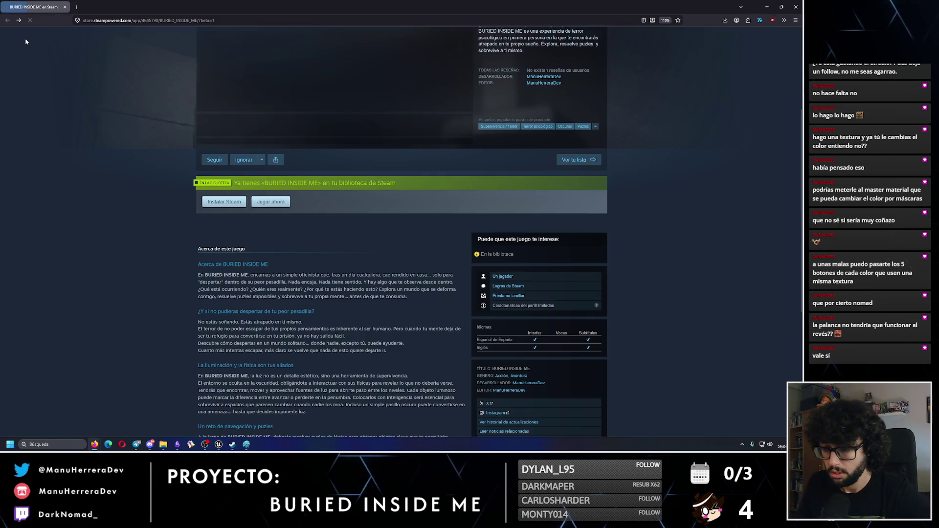
scroll(196, 215, "up", 4)
scroll(192, 223, "up", 1)
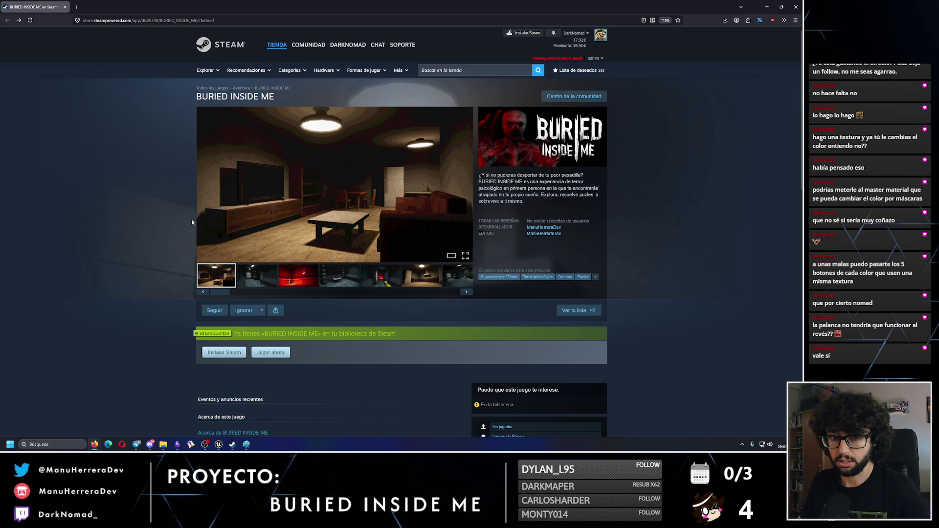
left_click(803, 4)
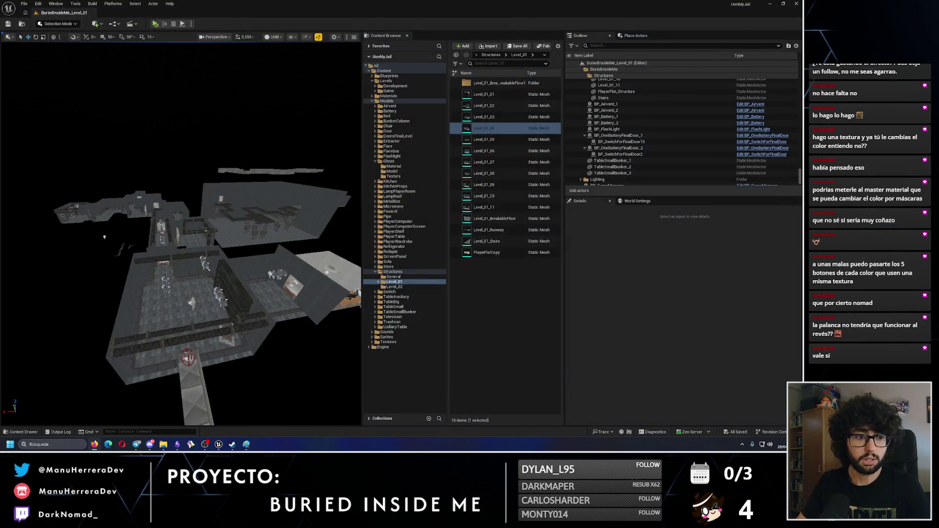